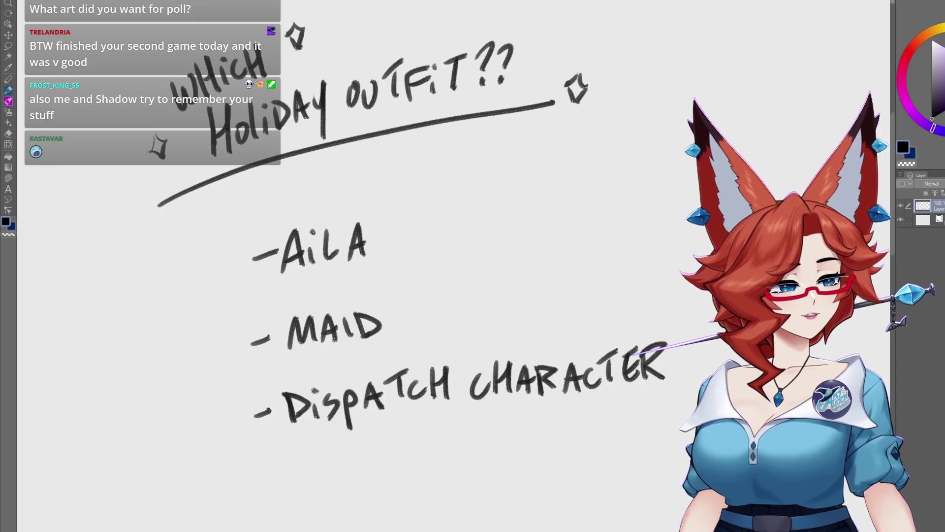
Lasso the three-item outfit list and shift it left beneath the WHICH HOLIDAY OUTFIT?? heading.
{"action": "mouse_move", "coordinate": [596, 381]}
{"action": "left_mouse_down"}
{"action": "mouse_move", "coordinate": [585, 428]}
{"action": "mouse_move", "coordinate": [603, 416]}
{"action": "mouse_move", "coordinate": [585, 401]}
{"action": "mouse_move", "coordinate": [587, 388]}
{"action": "left_mouse_up"}
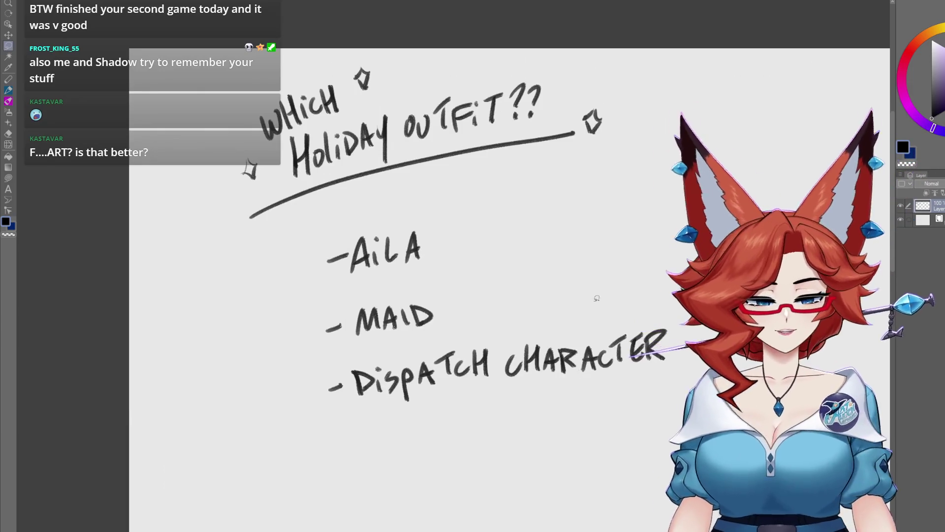
{"action": "left_click_drag", "start_coordinate": [289, 295], "coordinate": [690, 276]}
{"action": "key", "text": "k"}
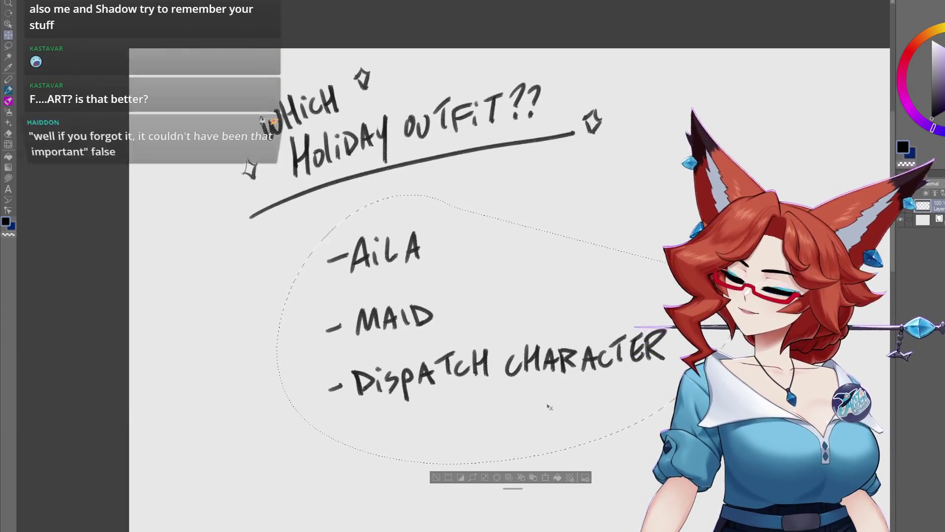
{"action": "left_click_drag", "start_coordinate": [557, 388], "coordinate": [473, 393]}
{"action": "key", "text": "ctrl+d"}
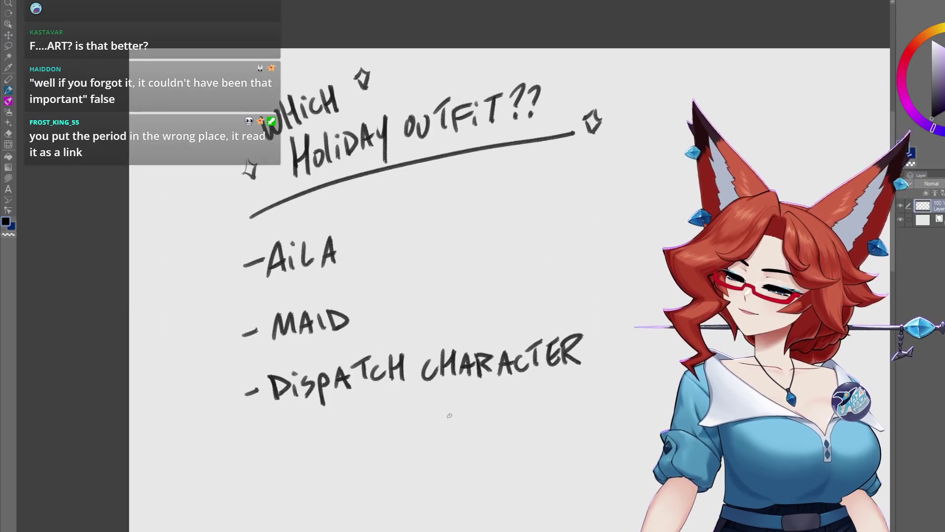
{"action": "left_click_drag", "start_coordinate": [503, 454], "coordinate": [571, 445]}
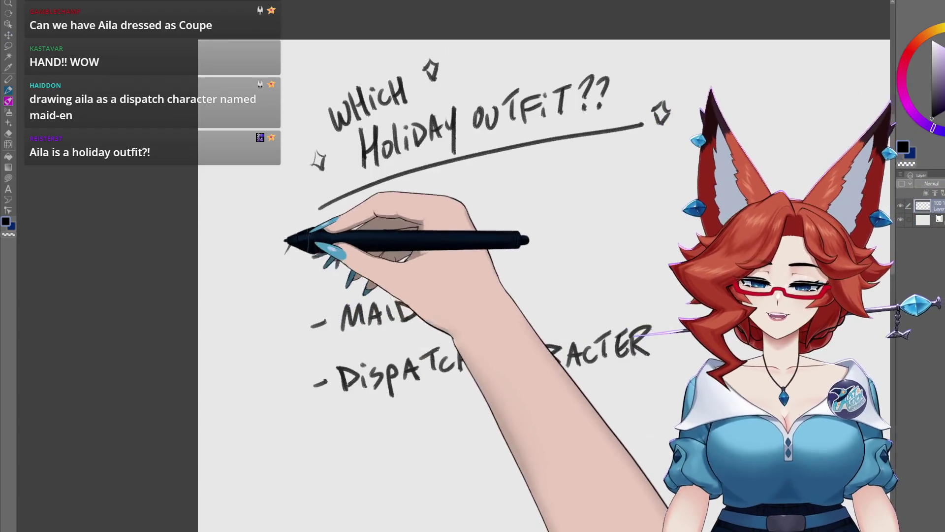
Handwrite 1, 2 and 3 in front of AilA, MAID and DISPATCH CHARACTER.
{"action": "left_click_drag", "start_coordinate": [289, 234], "coordinate": [279, 278]}
{"action": "left_click_drag", "start_coordinate": [269, 329], "coordinate": [295, 345]}
{"action": "left_click_drag", "start_coordinate": [272, 385], "coordinate": [272, 416]}
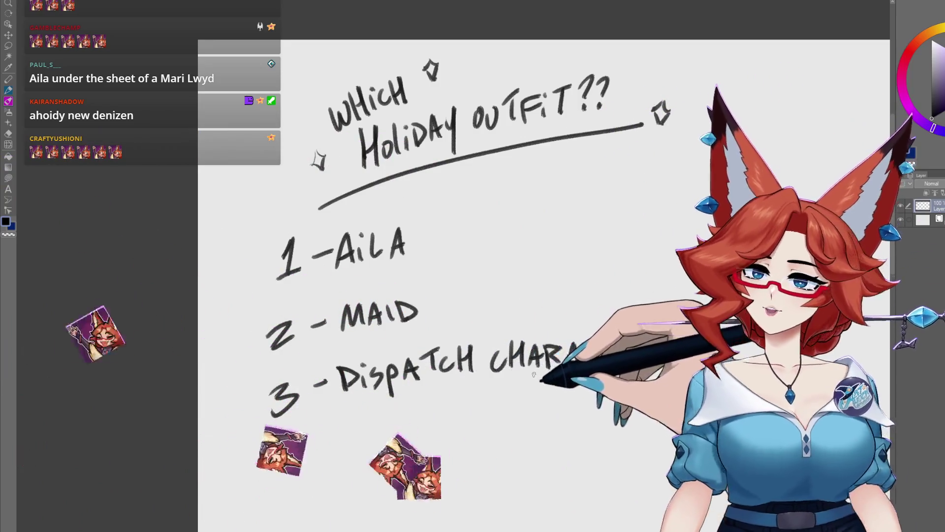
{"action": "mouse_move", "coordinate": [509, 347]}
{"action": "left_mouse_down"}
{"action": "mouse_move", "coordinate": [527, 371]}
{"action": "mouse_move", "coordinate": [576, 347]}
{"action": "left_mouse_up"}
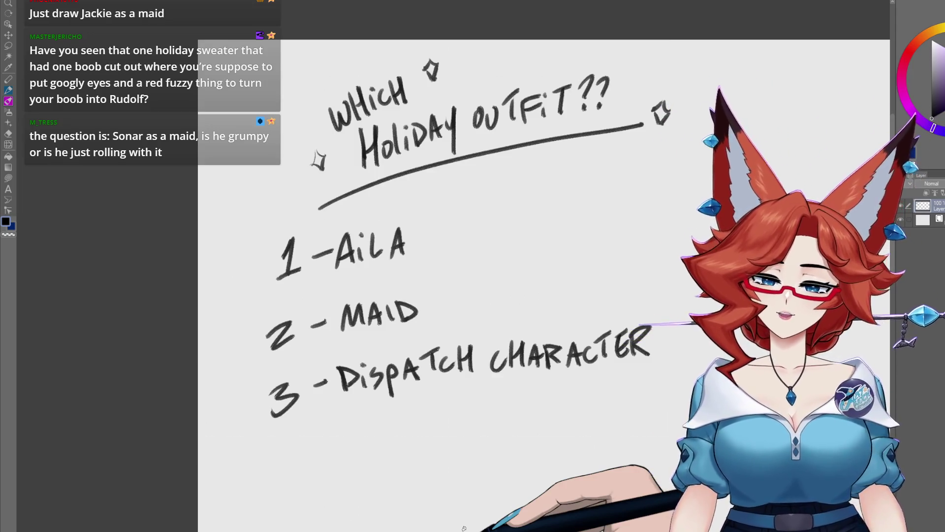
Write the tallies 3 beside AilA, 9 beside MAID and 7 beside Dispatch, retouching the 9.
{"action": "left_click_drag", "start_coordinate": [436, 219], "coordinate": [437, 237]}
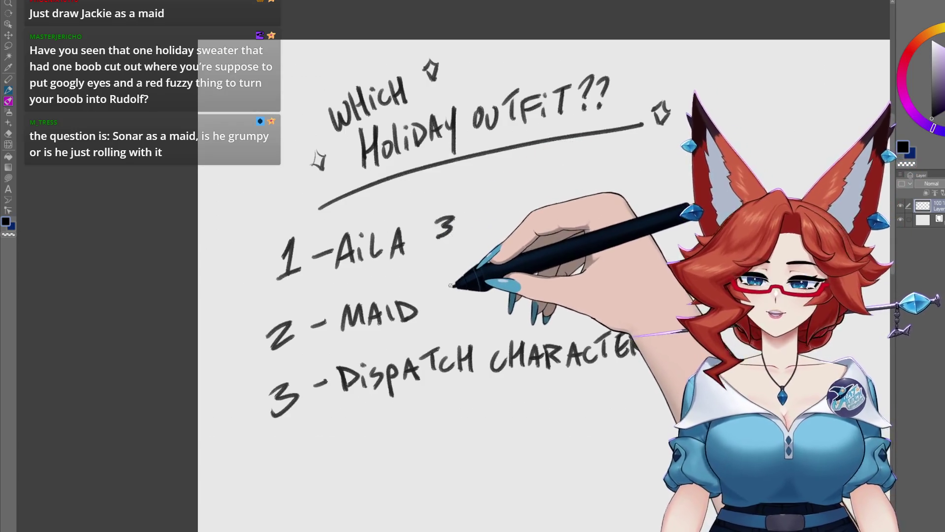
{"action": "left_click_drag", "start_coordinate": [465, 284], "coordinate": [463, 301]}
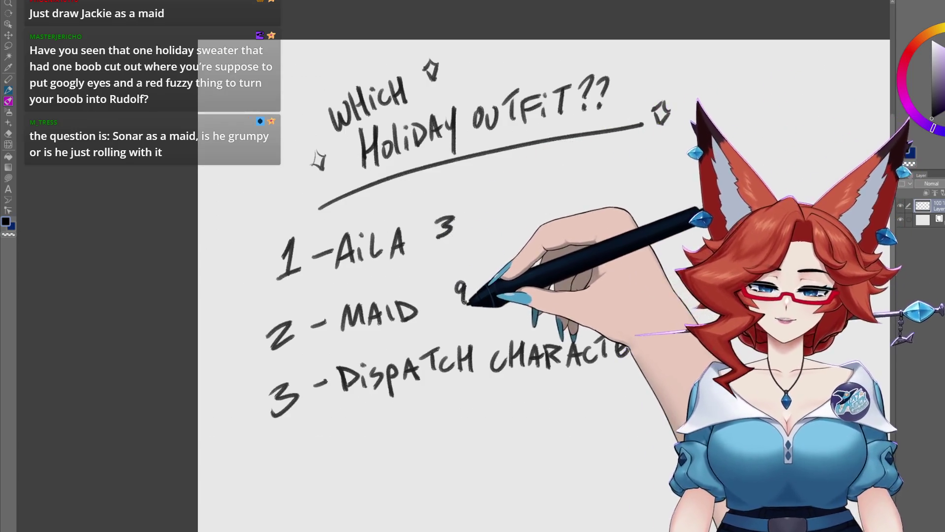
{"action": "left_click_drag", "start_coordinate": [688, 329], "coordinate": [698, 340]}
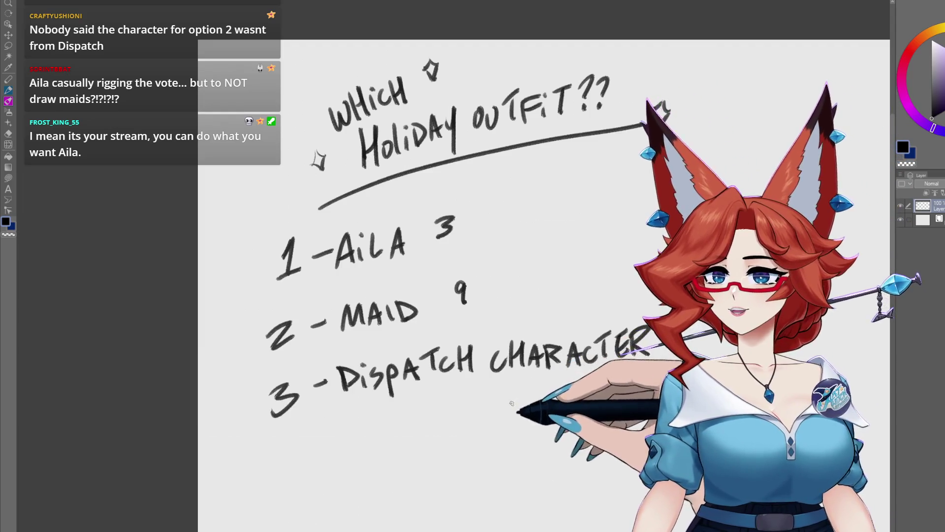
{"action": "left_click_drag", "start_coordinate": [465, 284], "coordinate": [463, 302]}
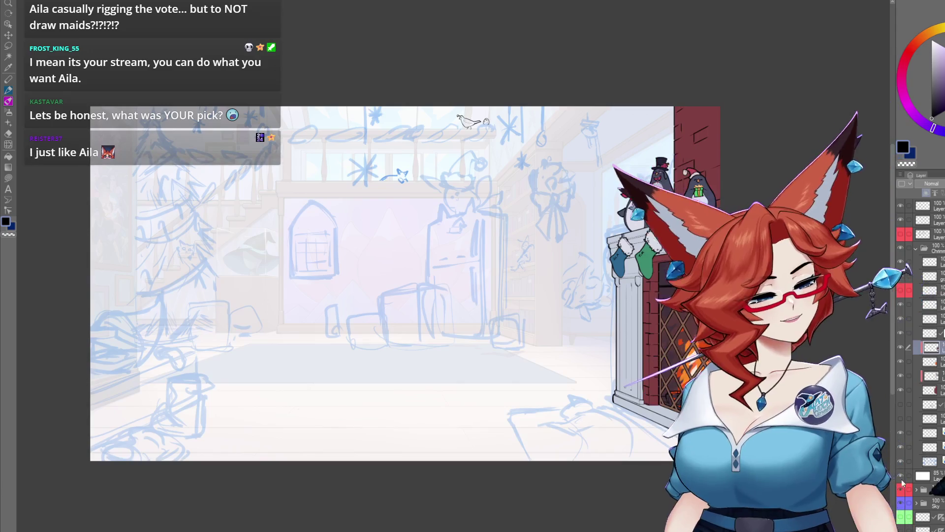
Hide the 85% white overlay layer to view the coloured room, then show it again.
{"action": "left_click", "coordinate": [900, 476]}
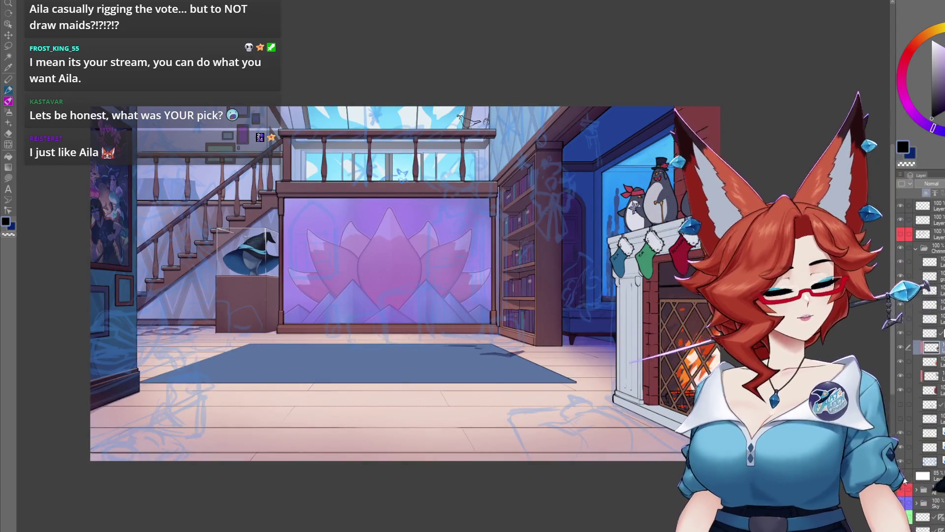
{"action": "left_click", "coordinate": [900, 476]}
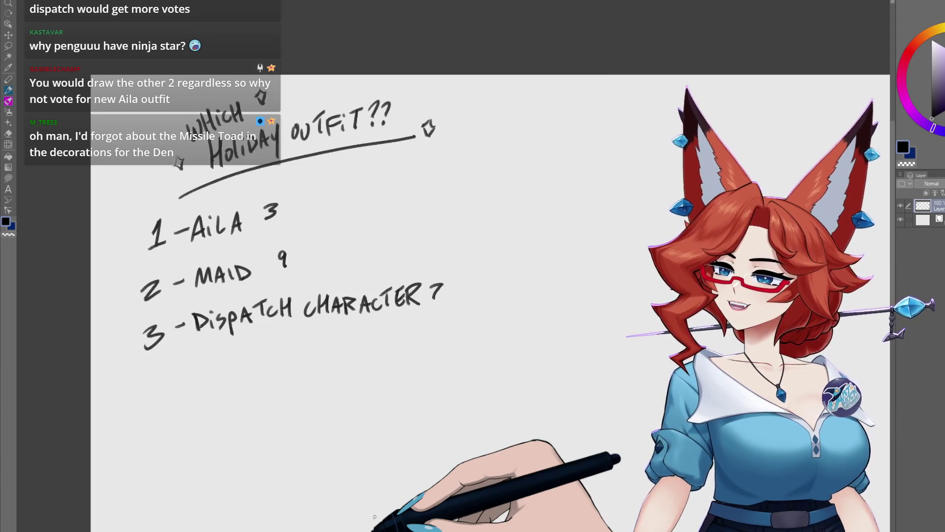
Switch to the holiday room sketch document with Ctrl+Tab and scroll up over it.
{"action": "key", "text": "ctrl+Tab"}
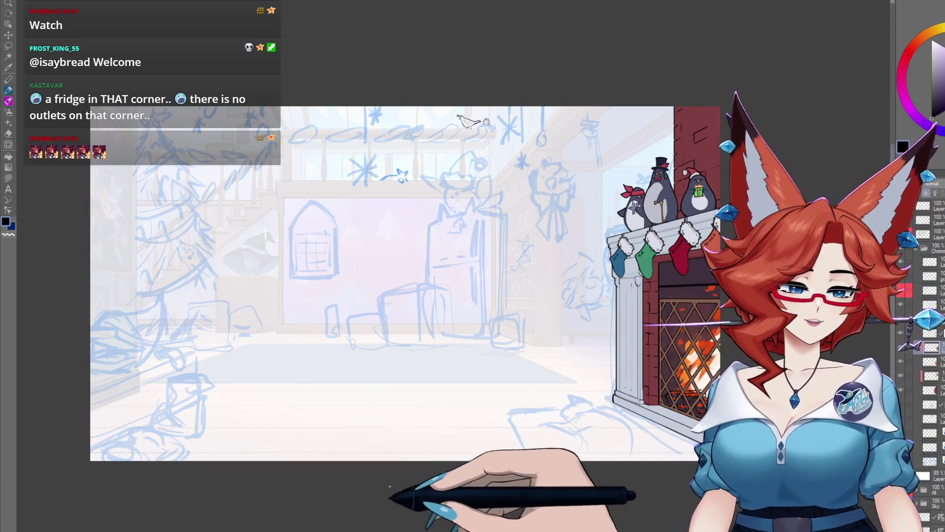
{"action": "scroll", "coordinate": [684, 251], "scroll_direction": "up", "scroll_amount": 10}
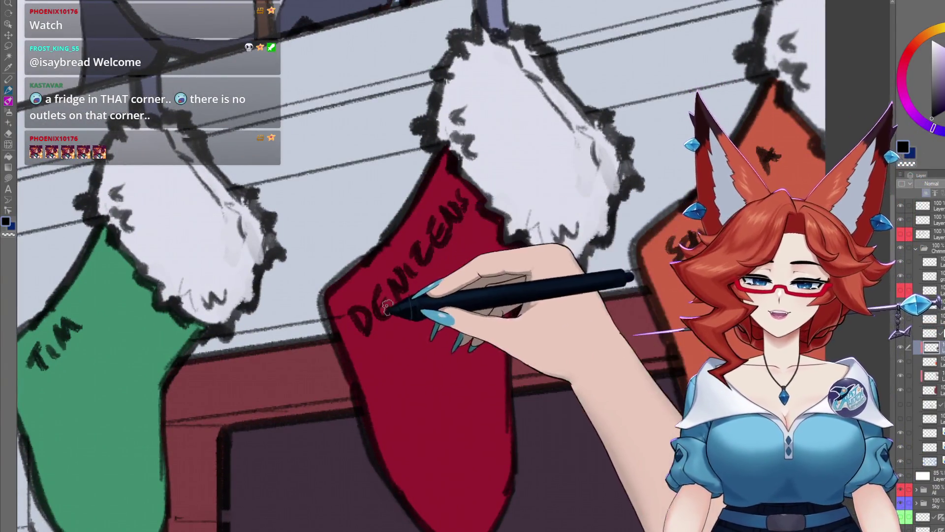
{"action": "scroll", "coordinate": [493, 455], "scroll_direction": "down", "scroll_amount": 2}
{"action": "scroll", "coordinate": [494, 455], "scroll_direction": "down", "scroll_amount": 10}
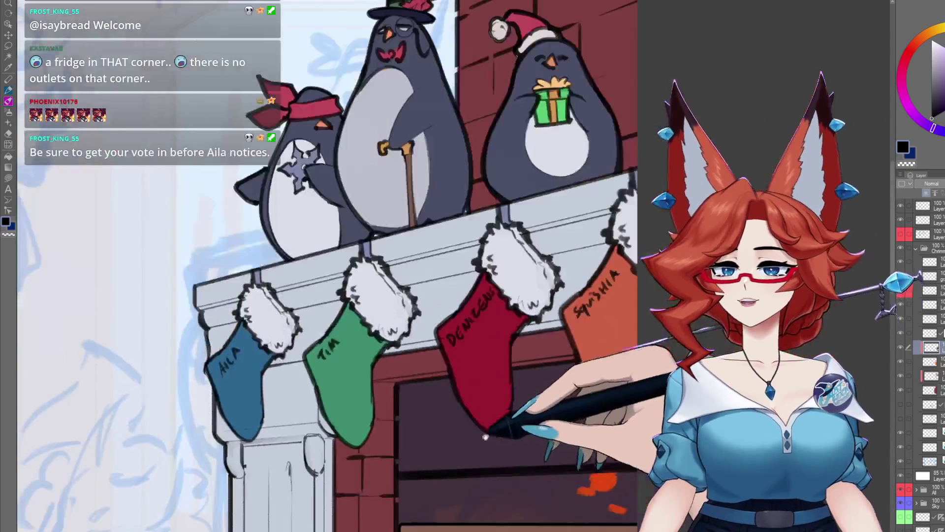
{"action": "scroll", "coordinate": [555, 383], "scroll_direction": "up", "scroll_amount": 5}
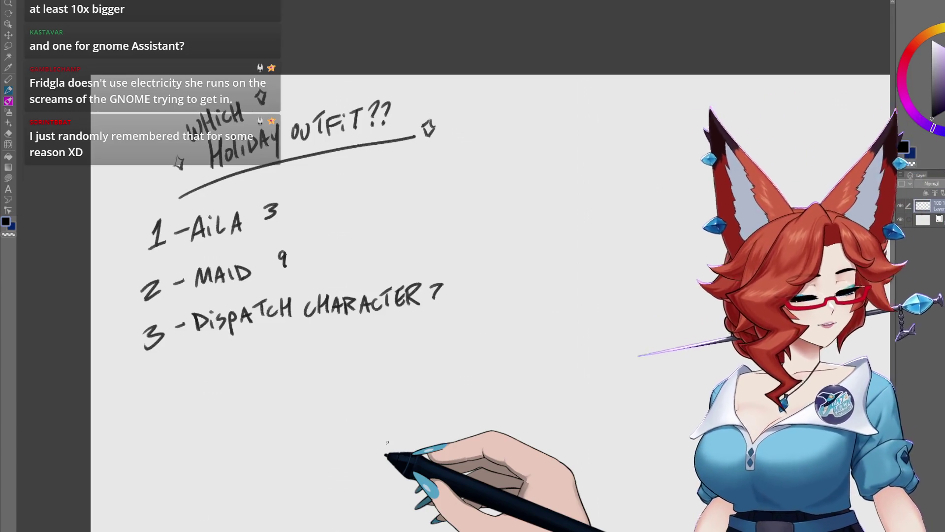
Hide the poll text layer with its eye icon.
{"action": "left_click", "coordinate": [904, 220]}
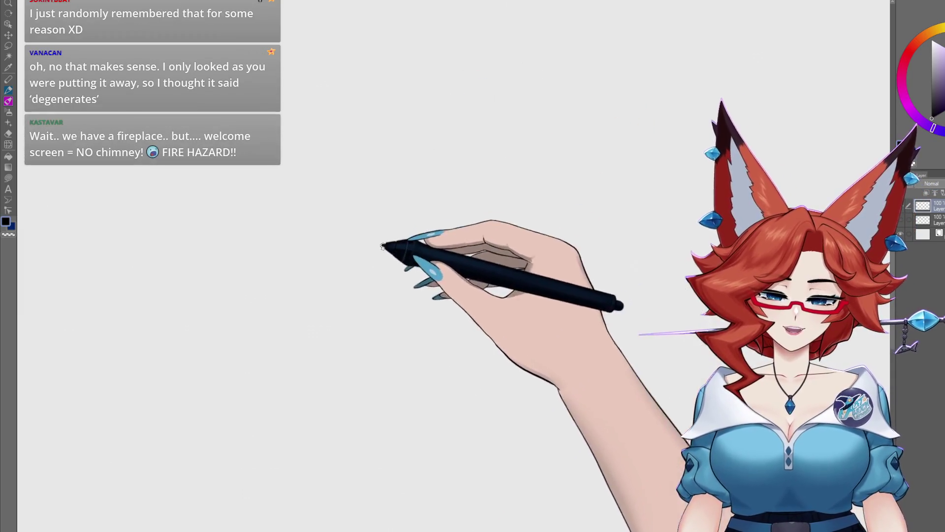
Pencil the figure's long gesture arcs and body diagonal, plus a small oval and upper-left curve.
{"action": "mouse_move", "coordinate": [440, 157]}
{"action": "left_mouse_down"}
{"action": "mouse_move", "coordinate": [471, 114]}
{"action": "mouse_move", "coordinate": [443, 177]}
{"action": "mouse_move", "coordinate": [468, 226]}
{"action": "mouse_move", "coordinate": [429, 227]}
{"action": "mouse_move", "coordinate": [492, 217]}
{"action": "mouse_move", "coordinate": [428, 249]}
{"action": "mouse_move", "coordinate": [422, 312]}
{"action": "mouse_move", "coordinate": [460, 460]}
{"action": "mouse_move", "coordinate": [464, 358]}
{"action": "mouse_move", "coordinate": [468, 512]}
{"action": "mouse_move", "coordinate": [418, 266]}
{"action": "left_mouse_up"}
{"action": "left_click_drag", "start_coordinate": [326, 369], "coordinate": [301, 432]}
{"action": "mouse_move", "coordinate": [327, 74]}
{"action": "left_mouse_down"}
{"action": "mouse_move", "coordinate": [361, 40]}
{"action": "mouse_move", "coordinate": [221, 348]}
{"action": "left_mouse_up"}
{"action": "left_click_drag", "start_coordinate": [317, 190], "coordinate": [275, 421]}
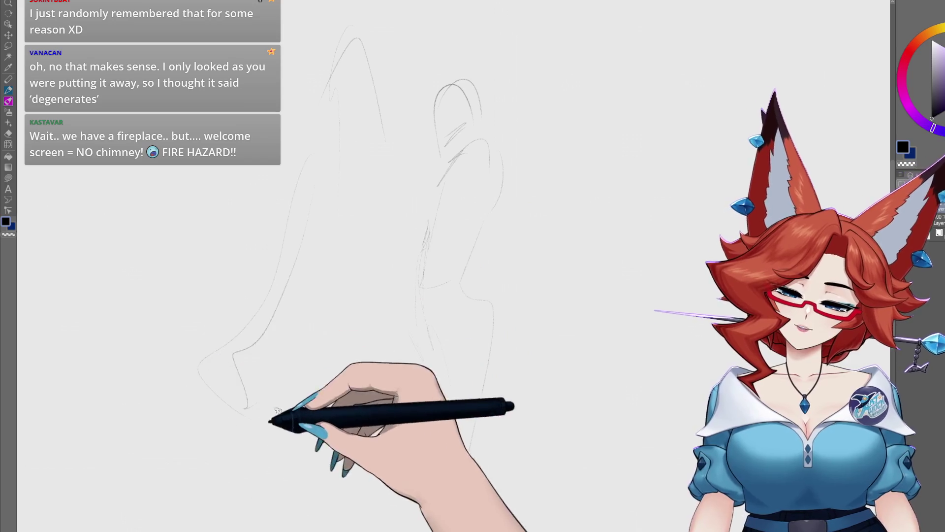
{"action": "mouse_move", "coordinate": [264, 280]}
{"action": "left_mouse_down"}
{"action": "mouse_move", "coordinate": [253, 254]}
{"action": "mouse_move", "coordinate": [236, 290]}
{"action": "left_mouse_up"}
{"action": "mouse_move", "coordinate": [214, 170]}
{"action": "left_mouse_down"}
{"action": "mouse_move", "coordinate": [204, 194]}
{"action": "mouse_move", "coordinate": [232, 206]}
{"action": "left_mouse_up"}
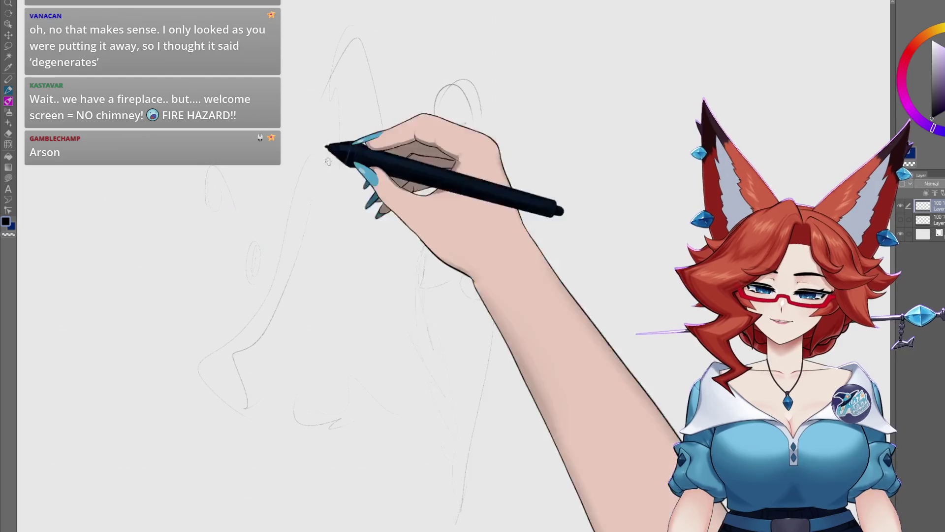
Sketch the face: a small oval, a V shape with head hook, a loop and a triangular snout.
{"action": "mouse_move", "coordinate": [386, 220]}
{"action": "left_mouse_down"}
{"action": "mouse_move", "coordinate": [380, 233]}
{"action": "mouse_move", "coordinate": [458, 185]}
{"action": "mouse_move", "coordinate": [433, 200]}
{"action": "mouse_move", "coordinate": [496, 144]}
{"action": "mouse_move", "coordinate": [464, 242]}
{"action": "mouse_move", "coordinate": [417, 205]}
{"action": "left_mouse_up"}
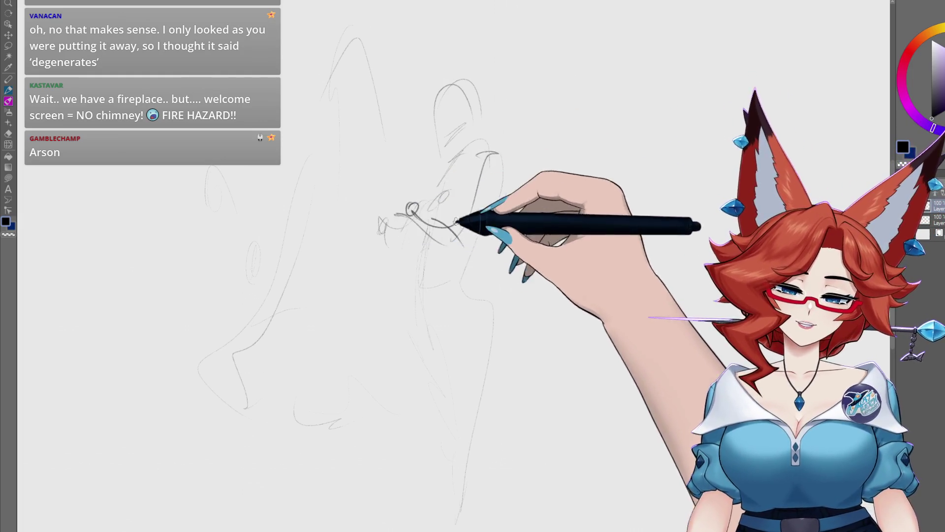
{"action": "left_click_drag", "start_coordinate": [433, 220], "coordinate": [460, 242]}
{"action": "left_click_drag", "start_coordinate": [485, 150], "coordinate": [507, 158]}
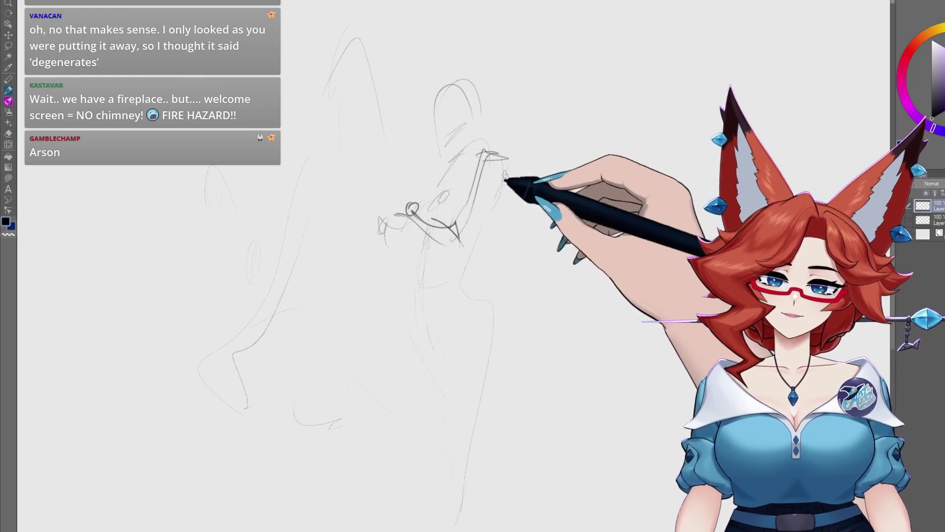
{"action": "left_click_drag", "start_coordinate": [412, 210], "coordinate": [401, 200]}
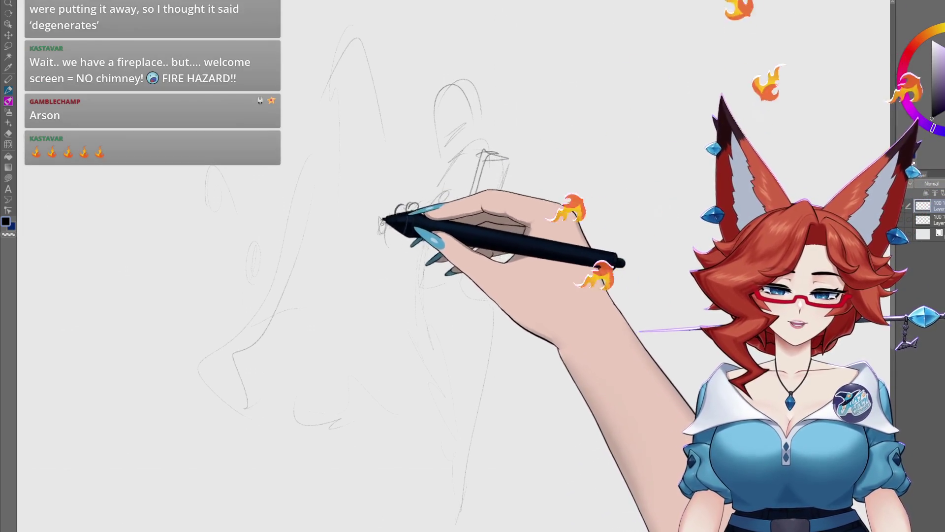
{"action": "mouse_move", "coordinate": [369, 229]}
{"action": "left_mouse_down"}
{"action": "mouse_move", "coordinate": [369, 207]}
{"action": "mouse_move", "coordinate": [447, 205]}
{"action": "mouse_move", "coordinate": [453, 158]}
{"action": "mouse_move", "coordinate": [432, 200]}
{"action": "mouse_move", "coordinate": [481, 225]}
{"action": "mouse_move", "coordinate": [494, 279]}
{"action": "left_mouse_up"}
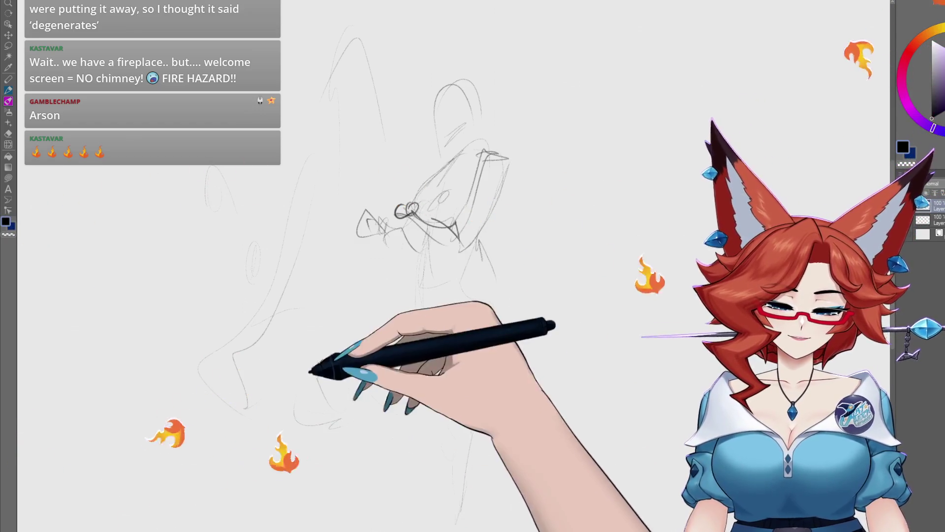
Pencil the jaw, an arm line, diagonal skirt lines, a lower leg line and a bun atop the head.
{"action": "left_click_drag", "start_coordinate": [317, 366], "coordinate": [468, 433]}
{"action": "mouse_move", "coordinate": [381, 284]}
{"action": "left_mouse_down"}
{"action": "mouse_move", "coordinate": [317, 347]}
{"action": "mouse_move", "coordinate": [411, 278]}
{"action": "left_mouse_up"}
{"action": "left_click_drag", "start_coordinate": [347, 347], "coordinate": [455, 299]}
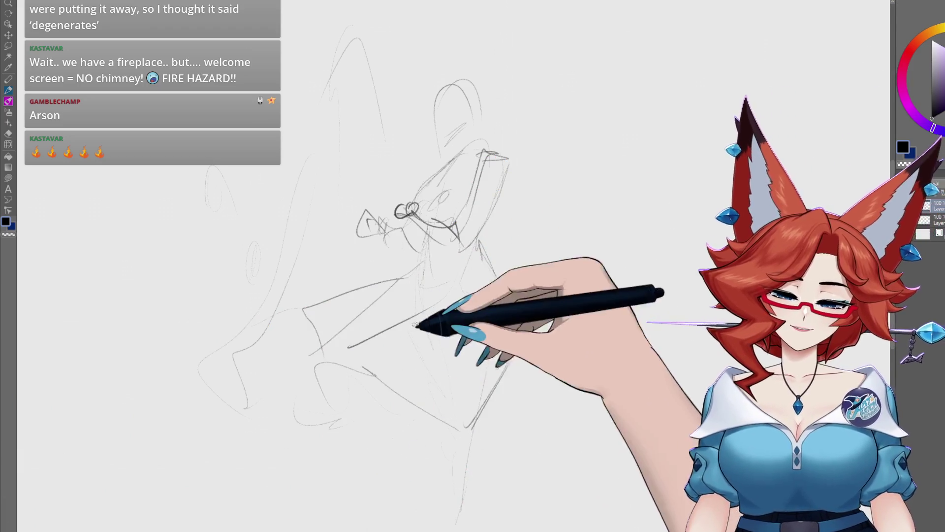
{"action": "left_click_drag", "start_coordinate": [432, 422], "coordinate": [443, 465]}
{"action": "left_click_drag", "start_coordinate": [467, 430], "coordinate": [473, 526]}
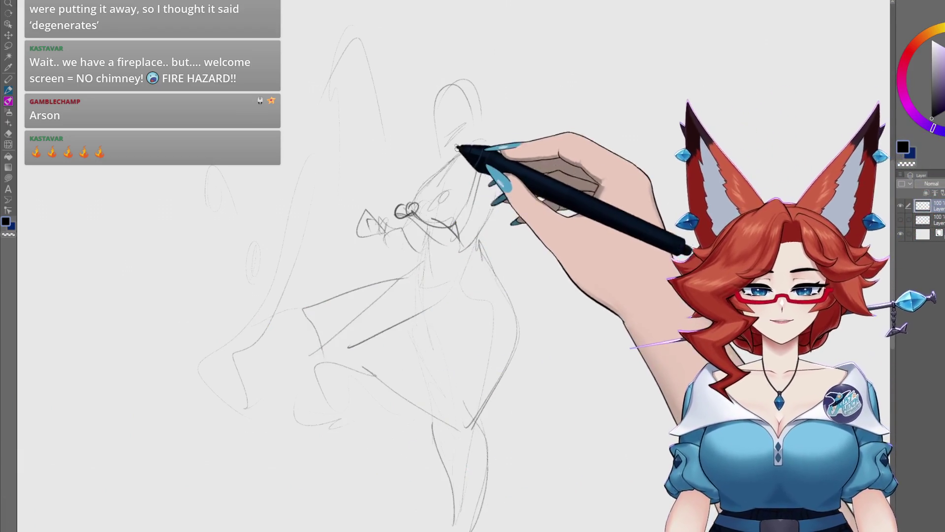
{"action": "left_click_drag", "start_coordinate": [480, 151], "coordinate": [507, 158]}
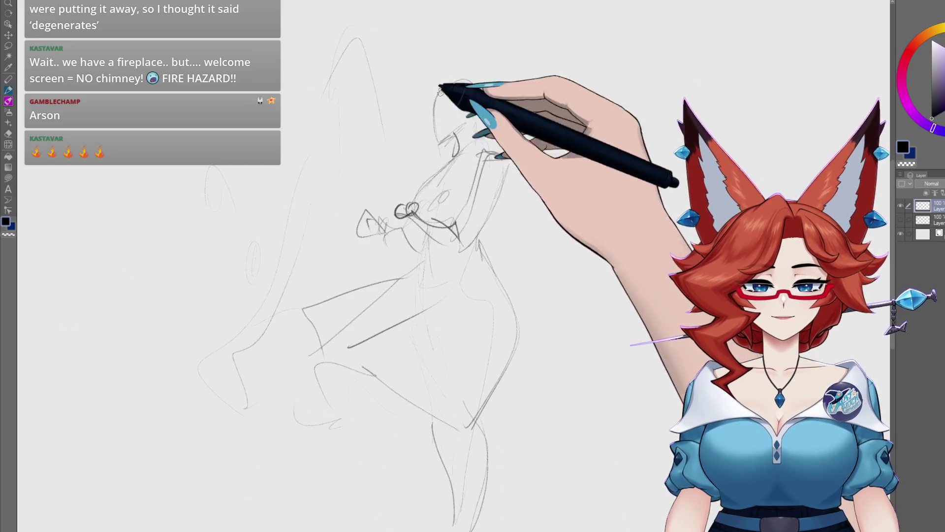
{"action": "mouse_move", "coordinate": [464, 87]}
{"action": "left_mouse_down"}
{"action": "mouse_move", "coordinate": [449, 84]}
{"action": "mouse_move", "coordinate": [490, 96]}
{"action": "left_mouse_up"}
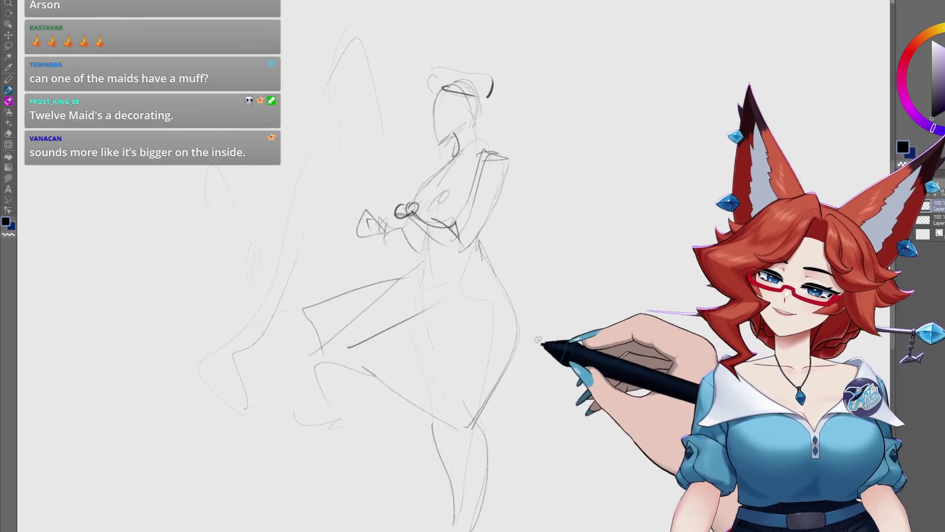
{"action": "left_click_drag", "start_coordinate": [526, 352], "coordinate": [486, 378]}
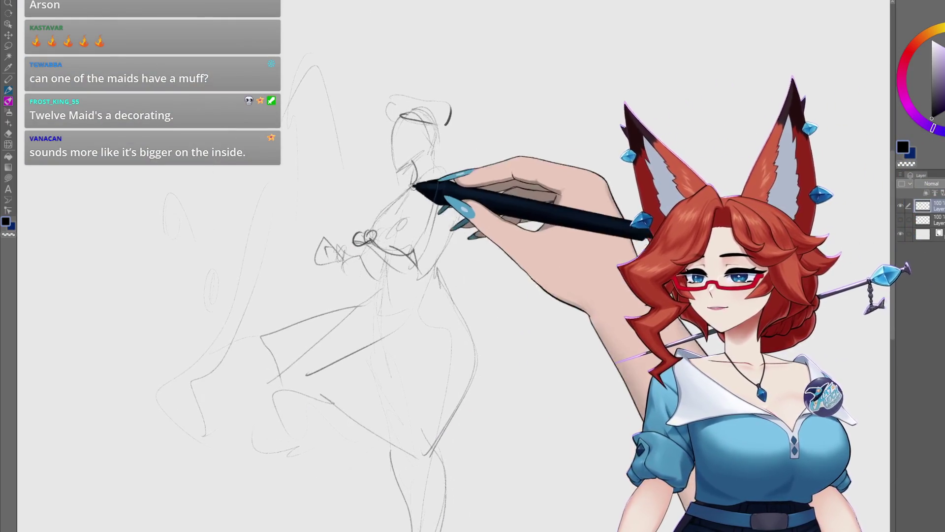
Pencil a Santa cap above the head, curved shoulder lines and collar loops around the neck.
{"action": "mouse_move", "coordinate": [402, 99]}
{"action": "left_mouse_down"}
{"action": "mouse_move", "coordinate": [442, 62]}
{"action": "mouse_move", "coordinate": [465, 113]}
{"action": "left_mouse_up"}
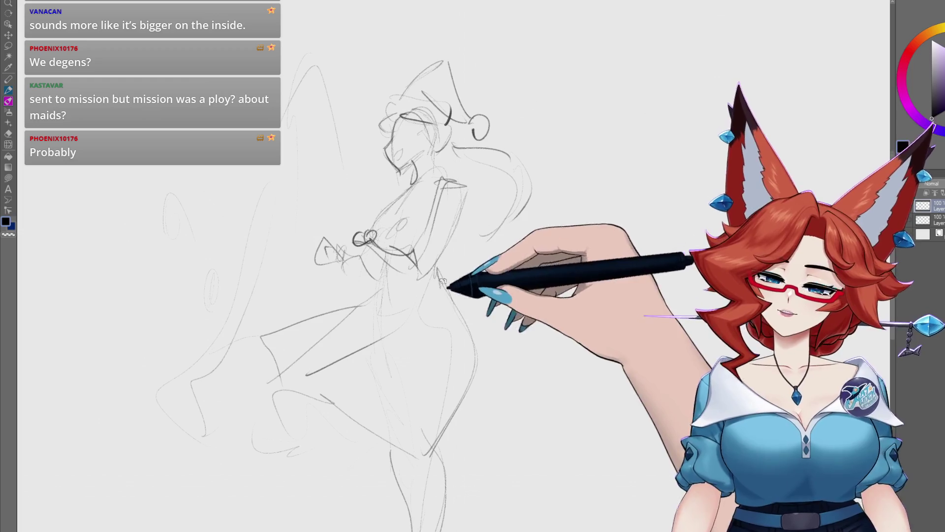
{"action": "left_click_drag", "start_coordinate": [433, 211], "coordinate": [460, 180]}
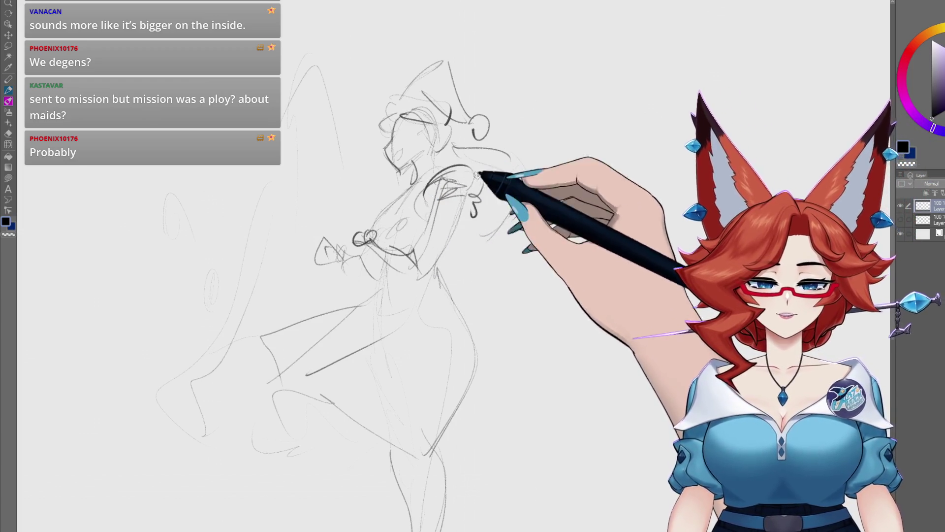
{"action": "left_click_drag", "start_coordinate": [486, 169], "coordinate": [424, 196]}
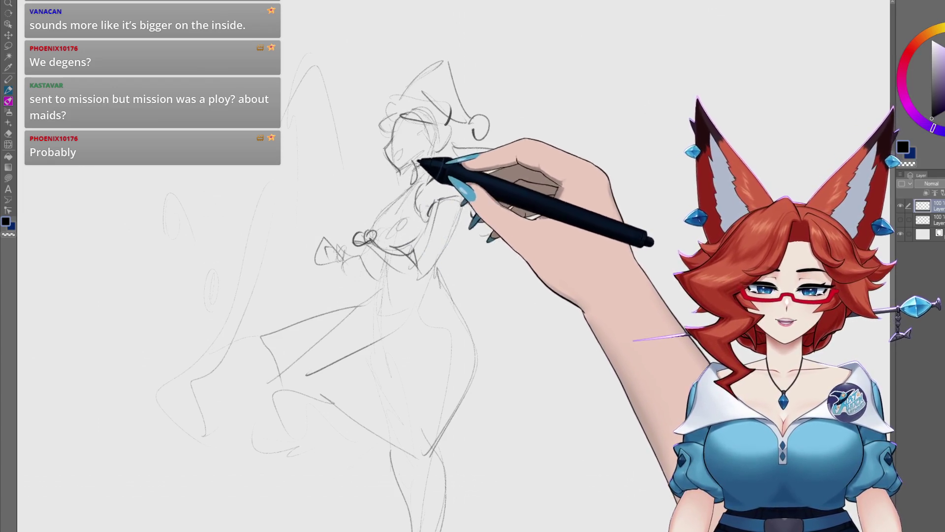
{"action": "mouse_move", "coordinate": [410, 167]}
{"action": "left_mouse_down"}
{"action": "mouse_move", "coordinate": [433, 169]}
{"action": "mouse_move", "coordinate": [381, 211]}
{"action": "mouse_move", "coordinate": [401, 197]}
{"action": "mouse_move", "coordinate": [392, 216]}
{"action": "mouse_move", "coordinate": [415, 249]}
{"action": "left_mouse_up"}
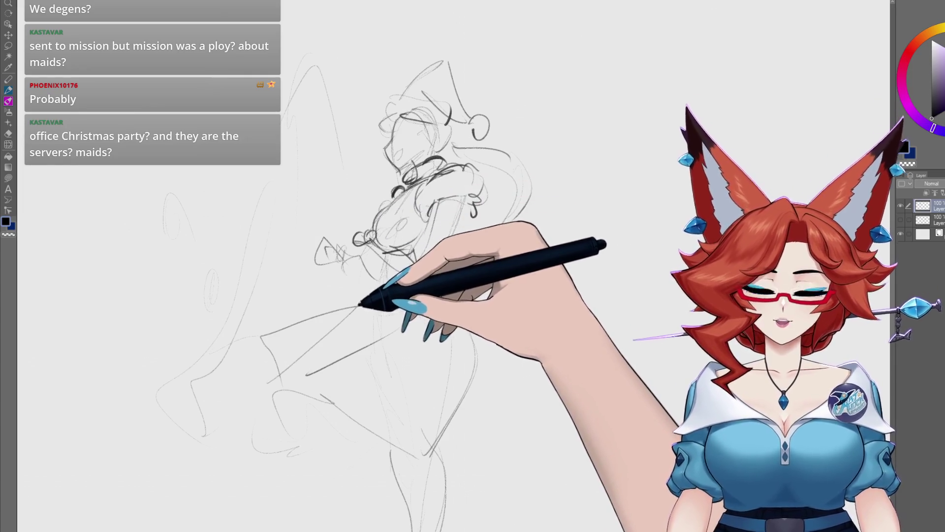
Darken the skirt's left edge and draw a scalloped ruffle hem with folds and a small circle.
{"action": "mouse_move", "coordinate": [365, 279]}
{"action": "left_mouse_down"}
{"action": "mouse_move", "coordinate": [312, 344]}
{"action": "mouse_move", "coordinate": [374, 366]}
{"action": "left_mouse_up"}
{"action": "mouse_move", "coordinate": [428, 333]}
{"action": "left_mouse_down"}
{"action": "mouse_move", "coordinate": [375, 355]}
{"action": "mouse_move", "coordinate": [310, 362]}
{"action": "left_mouse_up"}
{"action": "left_click_drag", "start_coordinate": [325, 297], "coordinate": [327, 333]}
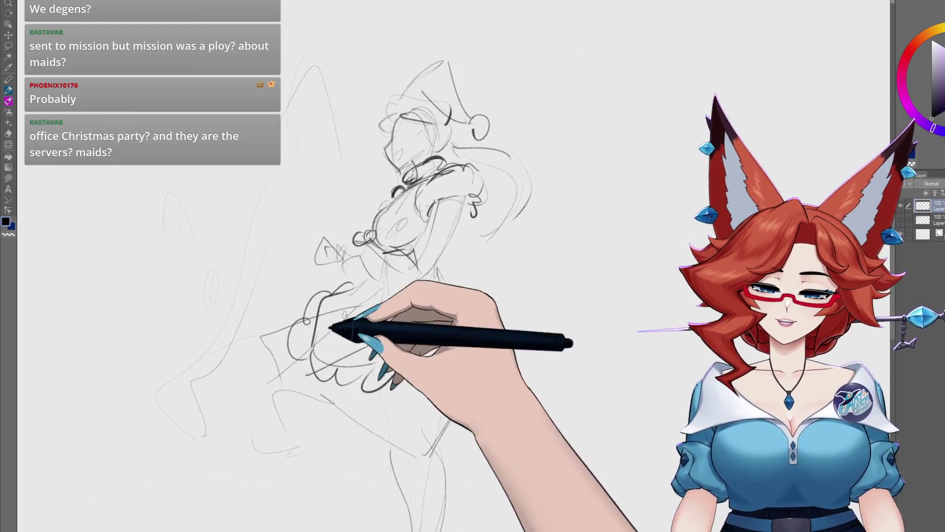
{"action": "mouse_move", "coordinate": [363, 280]}
{"action": "left_mouse_down"}
{"action": "mouse_move", "coordinate": [363, 323]}
{"action": "mouse_move", "coordinate": [433, 320]}
{"action": "left_mouse_up"}
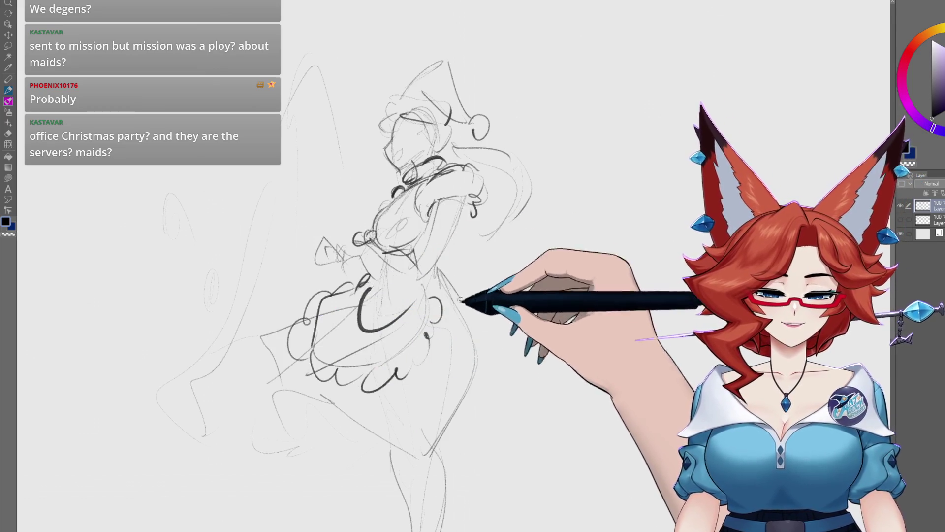
Boldly retrace the lower-left skirt outline and hemline, adding a small curl beside the bodice.
{"action": "mouse_move", "coordinate": [286, 383]}
{"action": "left_mouse_down"}
{"action": "mouse_move", "coordinate": [345, 428]}
{"action": "mouse_move", "coordinate": [484, 428]}
{"action": "mouse_move", "coordinate": [305, 392]}
{"action": "mouse_move", "coordinate": [269, 401]}
{"action": "left_mouse_up"}
{"action": "left_click_drag", "start_coordinate": [251, 345], "coordinate": [254, 408]}
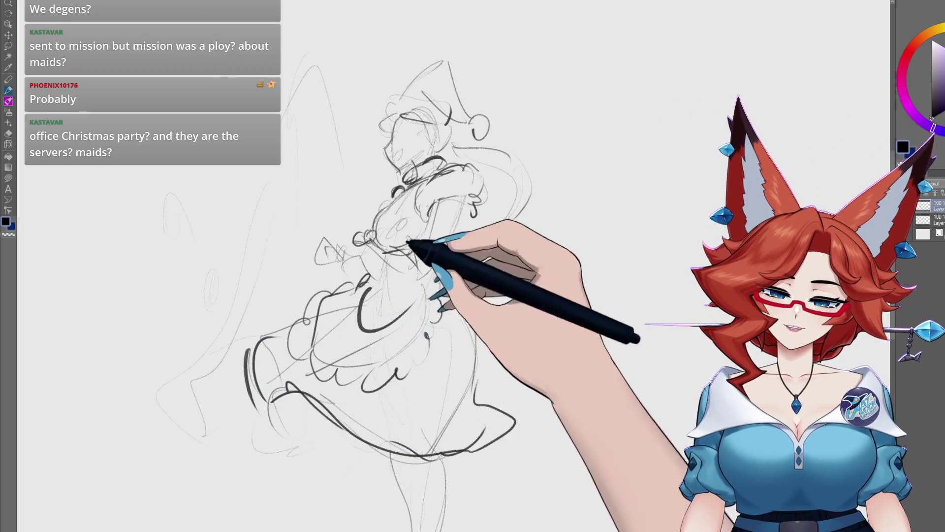
{"action": "left_click_drag", "start_coordinate": [462, 261], "coordinate": [457, 278]}
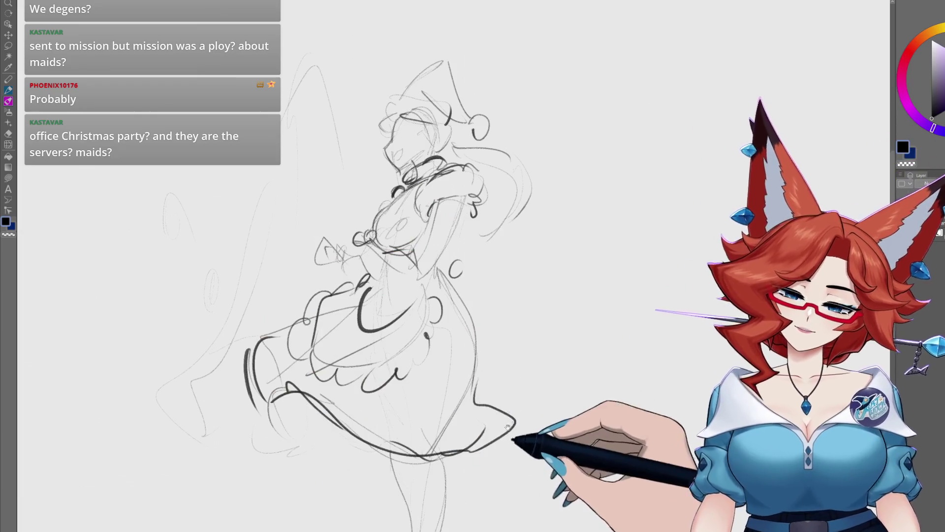
{"action": "left_click_drag", "start_coordinate": [517, 447], "coordinate": [552, 384]}
{"action": "scroll", "coordinate": [511, 358], "scroll_direction": "down", "scroll_amount": 1}
Shape the skirt's right ruffle, then darken the head and chest lines, adding a small chest circle.
{"action": "left_click_drag", "start_coordinate": [510, 358], "coordinate": [496, 331]}
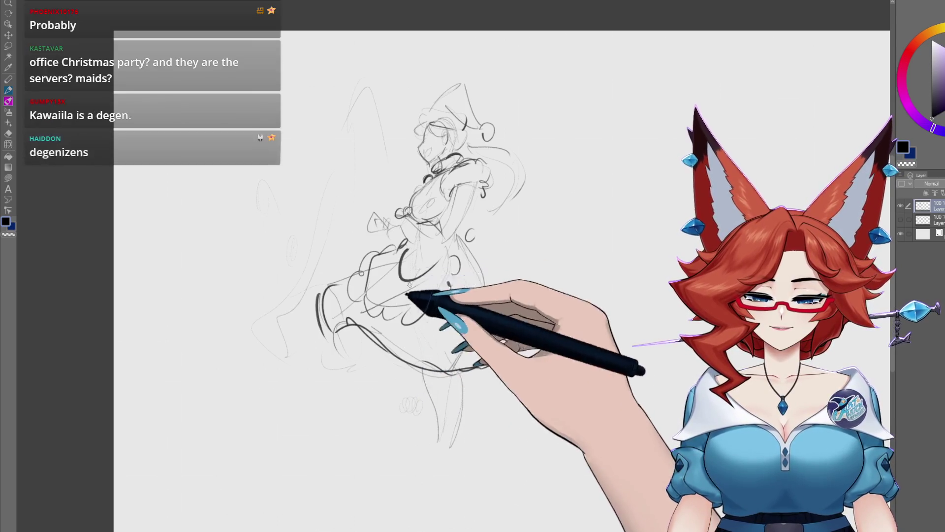
{"action": "left_click_drag", "start_coordinate": [485, 336], "coordinate": [488, 366]}
{"action": "left_click_drag", "start_coordinate": [449, 457], "coordinate": [448, 438]}
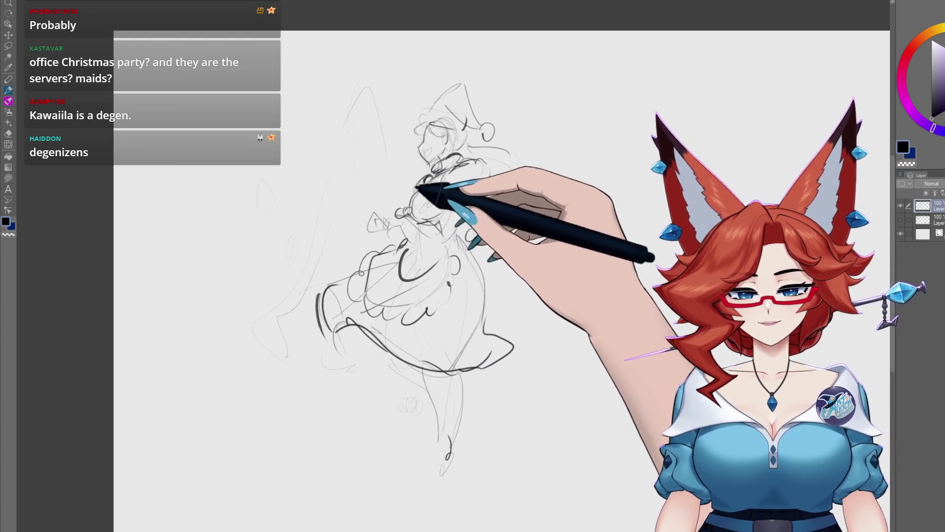
{"action": "mouse_move", "coordinate": [375, 171]}
{"action": "left_mouse_down"}
{"action": "mouse_move", "coordinate": [348, 161]}
{"action": "mouse_move", "coordinate": [380, 194]}
{"action": "mouse_move", "coordinate": [413, 195]}
{"action": "left_mouse_up"}
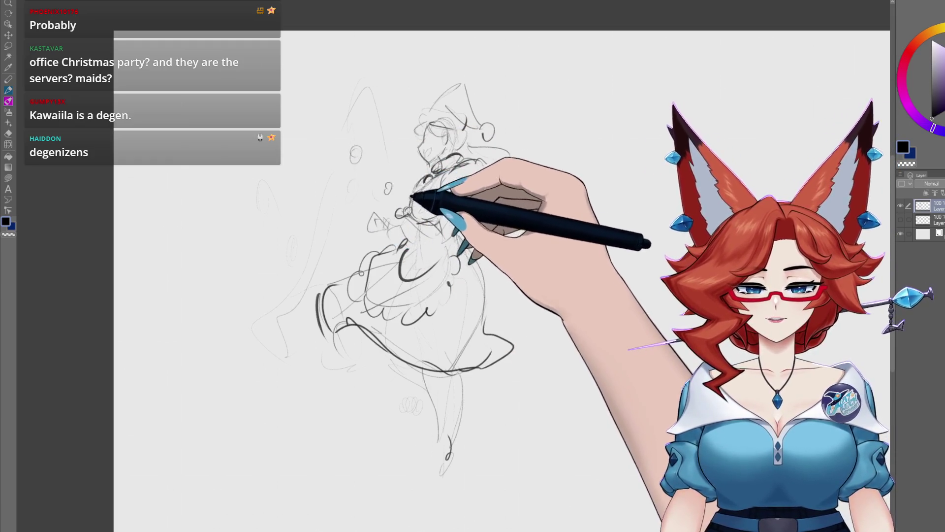
{"action": "mouse_move", "coordinate": [369, 174]}
{"action": "left_mouse_down"}
{"action": "mouse_move", "coordinate": [491, 131]}
{"action": "mouse_move", "coordinate": [422, 228]}
{"action": "mouse_move", "coordinate": [461, 191]}
{"action": "mouse_move", "coordinate": [492, 202]}
{"action": "mouse_move", "coordinate": [458, 196]}
{"action": "mouse_move", "coordinate": [477, 173]}
{"action": "mouse_move", "coordinate": [475, 214]}
{"action": "left_mouse_up"}
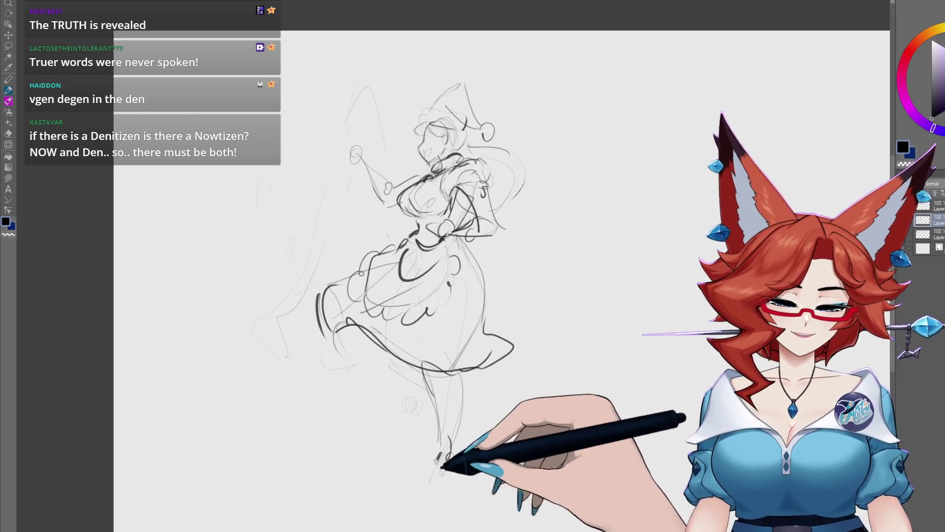
Sketch the lower leg, foot and shoe below the skirt, add a hem loop, and refine the skirt sides.
{"action": "mouse_move", "coordinate": [448, 443]}
{"action": "left_mouse_down"}
{"action": "mouse_move", "coordinate": [422, 480]}
{"action": "mouse_move", "coordinate": [467, 448]}
{"action": "left_mouse_up"}
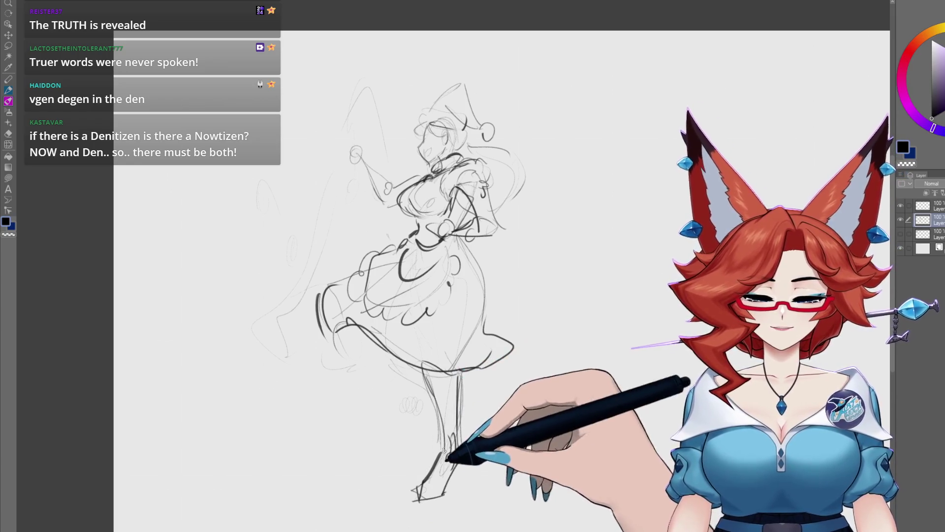
{"action": "left_click_drag", "start_coordinate": [397, 364], "coordinate": [392, 369]}
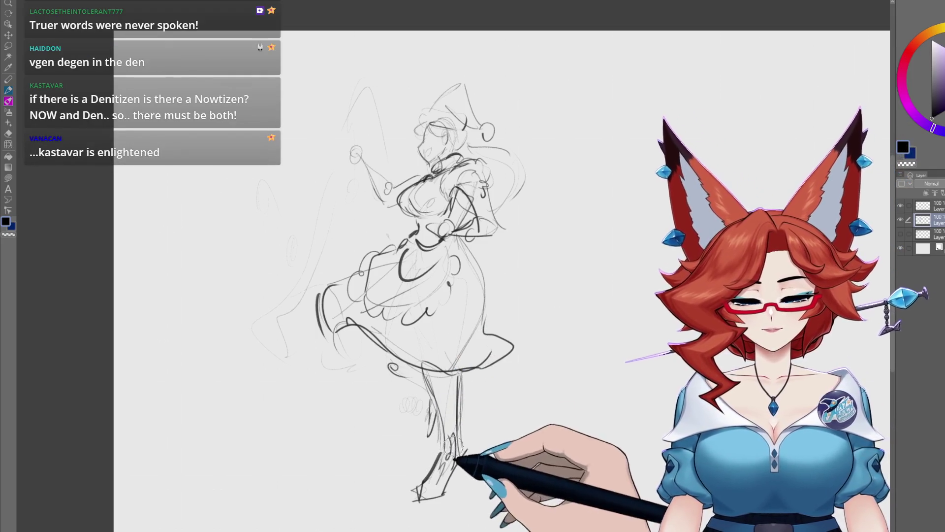
{"action": "left_click_drag", "start_coordinate": [423, 384], "coordinate": [416, 460]}
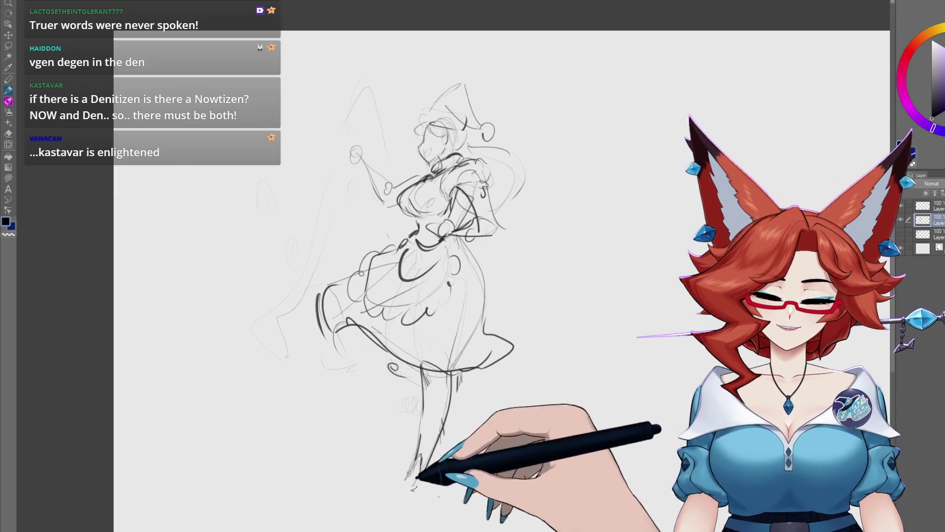
{"action": "mouse_move", "coordinate": [416, 460]}
{"action": "left_mouse_down"}
{"action": "mouse_move", "coordinate": [387, 509]}
{"action": "mouse_move", "coordinate": [418, 484]}
{"action": "mouse_move", "coordinate": [412, 505]}
{"action": "left_mouse_up"}
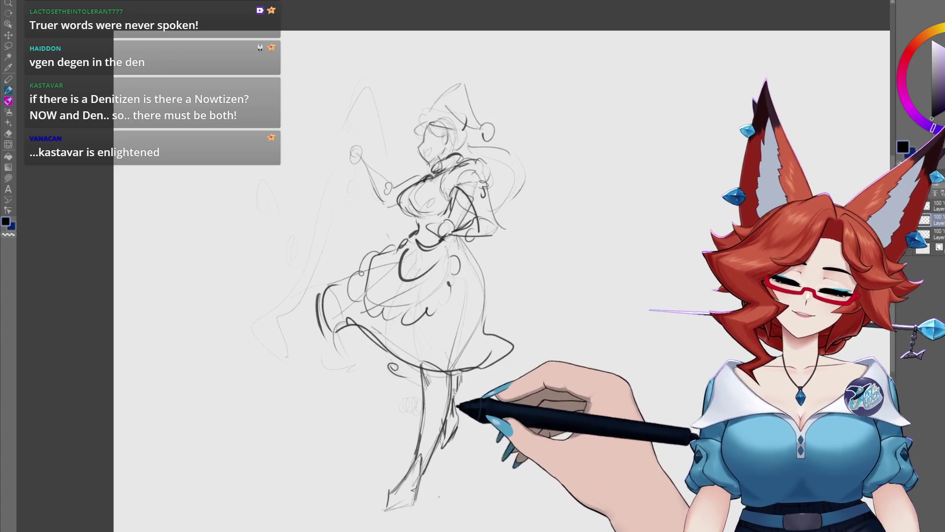
{"action": "mouse_move", "coordinate": [402, 269]}
{"action": "left_mouse_down"}
{"action": "mouse_move", "coordinate": [375, 363]}
{"action": "mouse_move", "coordinate": [412, 355]}
{"action": "mouse_move", "coordinate": [418, 425]}
{"action": "left_mouse_up"}
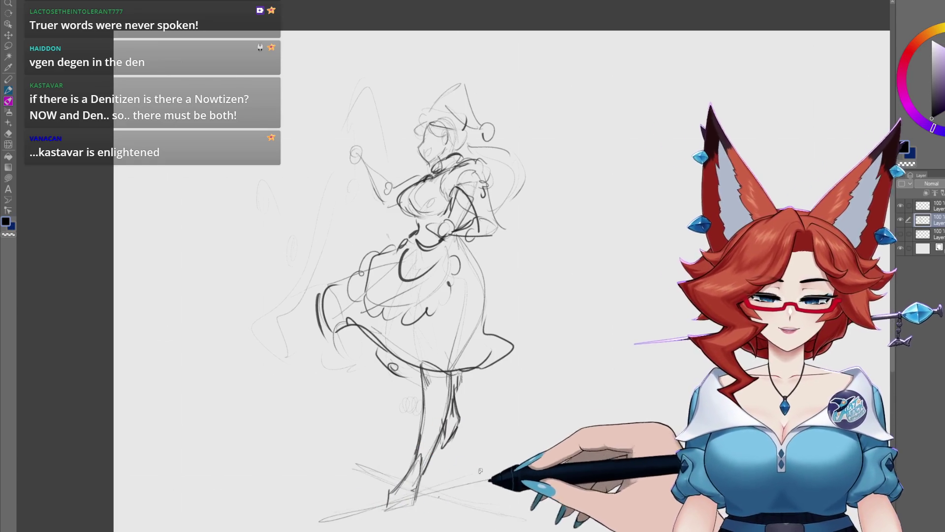
Draw two long pencil strokes across the lower canvas toward the maid's feet.
{"action": "left_click_drag", "start_coordinate": [344, 458], "coordinate": [190, 415]}
{"action": "mouse_move", "coordinate": [284, 408]}
{"action": "left_mouse_down"}
{"action": "mouse_move", "coordinate": [127, 407]}
{"action": "mouse_move", "coordinate": [391, 403]}
{"action": "mouse_move", "coordinate": [316, 401]}
{"action": "mouse_move", "coordinate": [338, 384]}
{"action": "mouse_move", "coordinate": [312, 397]}
{"action": "mouse_move", "coordinate": [323, 383]}
{"action": "mouse_move", "coordinate": [274, 331]}
{"action": "mouse_move", "coordinate": [295, 169]}
{"action": "mouse_move", "coordinate": [337, 36]}
{"action": "mouse_move", "coordinate": [386, 133]}
{"action": "mouse_move", "coordinate": [312, 135]}
{"action": "mouse_move", "coordinate": [258, 304]}
{"action": "mouse_move", "coordinate": [309, 359]}
{"action": "mouse_move", "coordinate": [347, 382]}
{"action": "mouse_move", "coordinate": [318, 375]}
{"action": "mouse_move", "coordinate": [308, 429]}
{"action": "mouse_move", "coordinate": [362, 426]}
{"action": "left_mouse_up"}
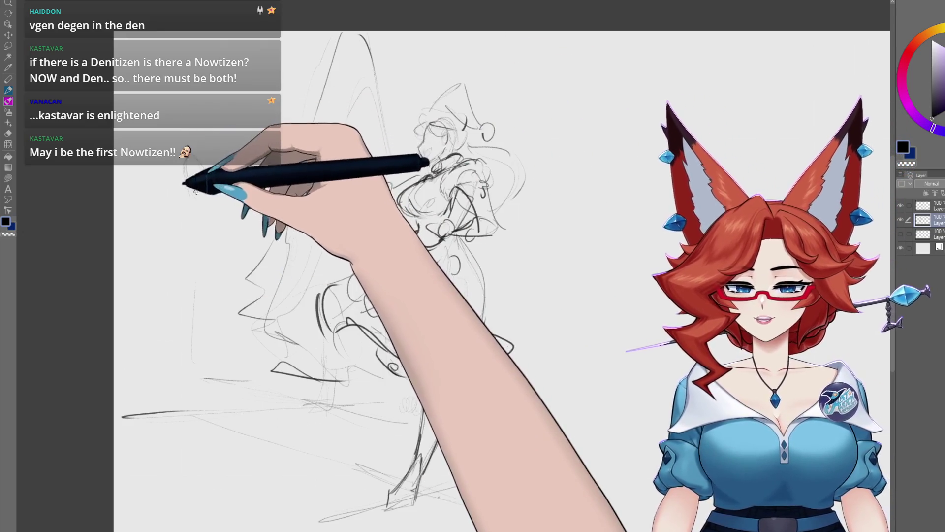
Shift the view left and rough in more pencil strokes over the maid's skirt area.
{"action": "left_click_drag", "start_coordinate": [401, 375], "coordinate": [481, 352]}
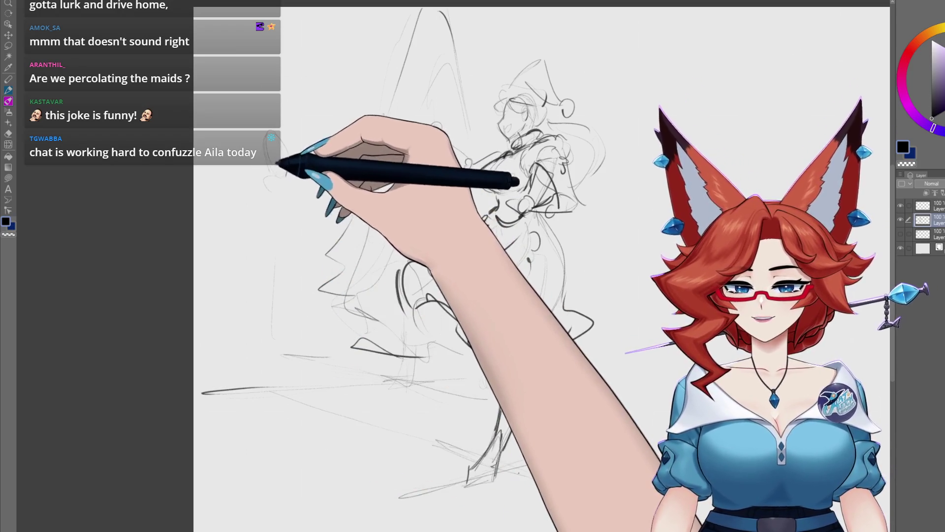
{"action": "left_click_drag", "start_coordinate": [269, 183], "coordinate": [271, 219]}
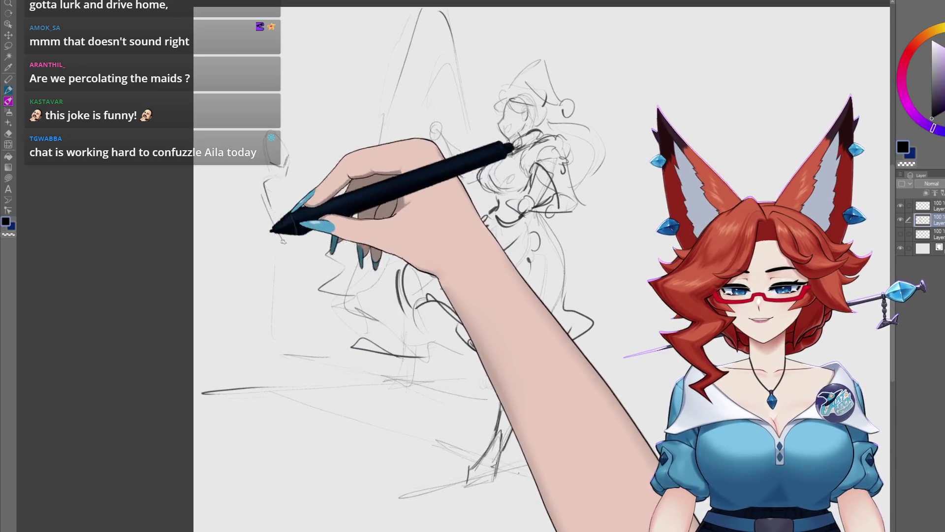
{"action": "left_click_drag", "start_coordinate": [303, 182], "coordinate": [283, 260]}
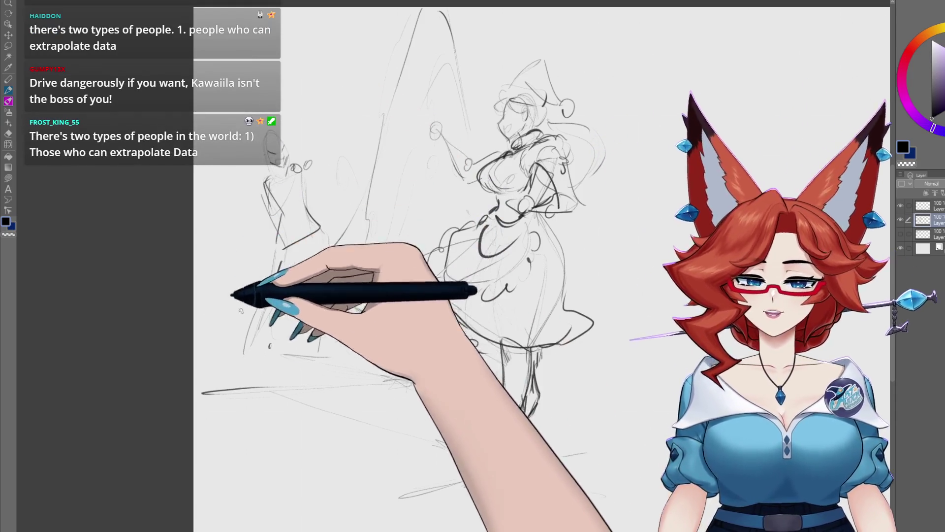
{"action": "scroll", "coordinate": [496, 375], "scroll_direction": "up", "scroll_amount": 3}
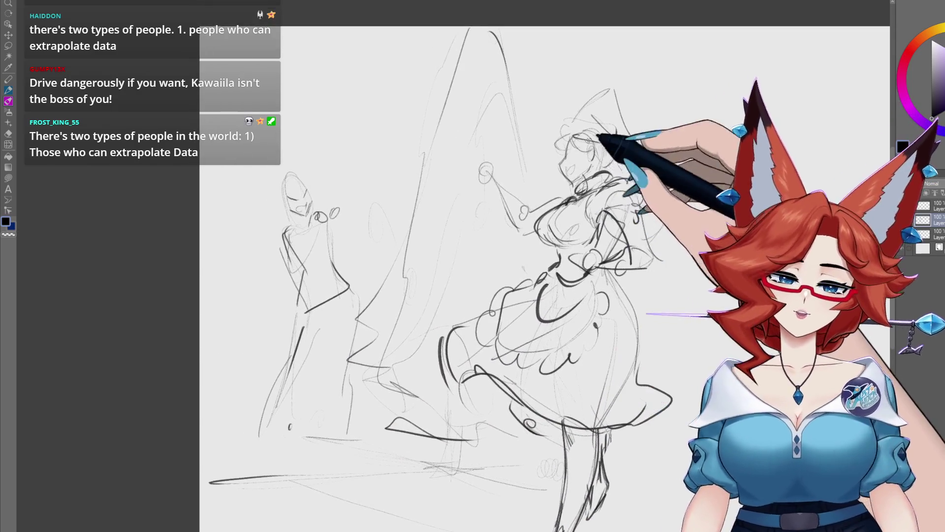
Draw a diagonal leash line from the left figure up to the maid's hand, plus strokes near its head.
{"action": "scroll", "coordinate": [497, 276], "scroll_direction": "up", "scroll_amount": 2}
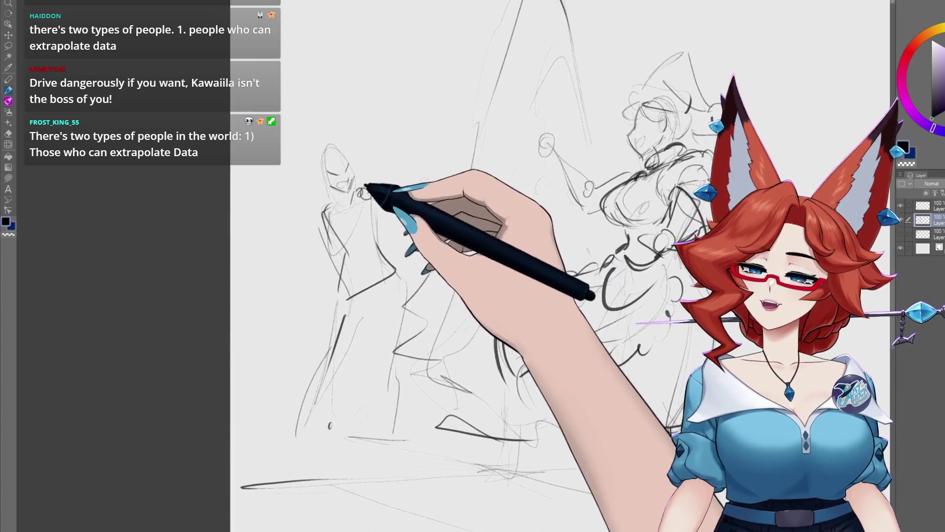
{"action": "scroll", "coordinate": [496, 276], "scroll_direction": "down", "scroll_amount": 3}
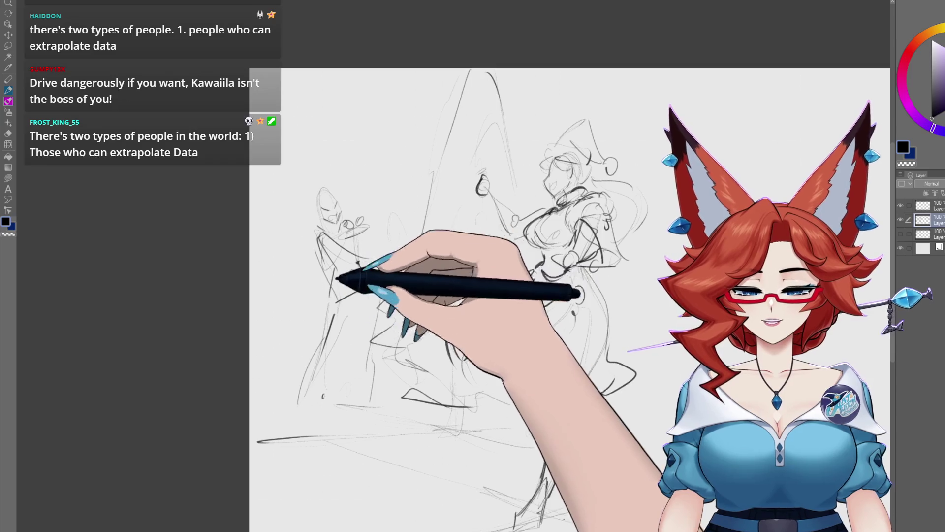
{"action": "left_click_drag", "start_coordinate": [364, 273], "coordinate": [480, 191]}
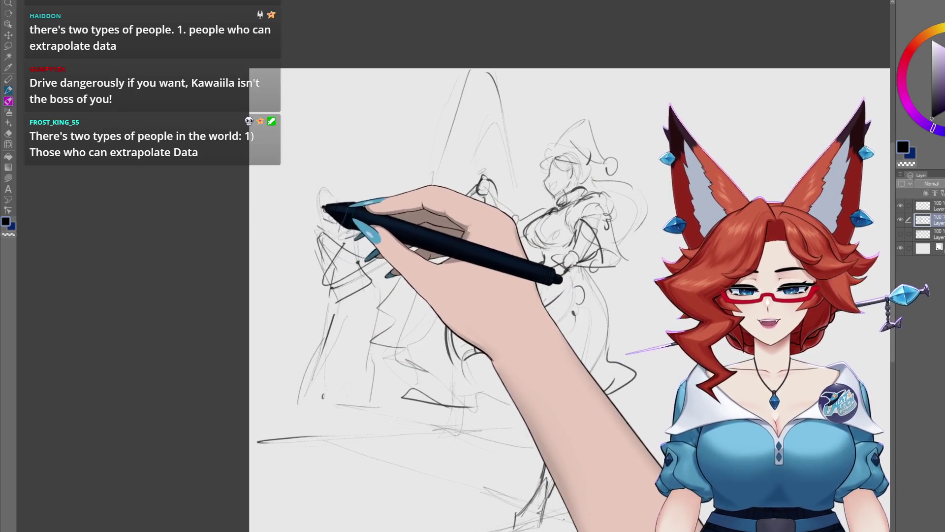
{"action": "left_click_drag", "start_coordinate": [346, 209], "coordinate": [358, 216]}
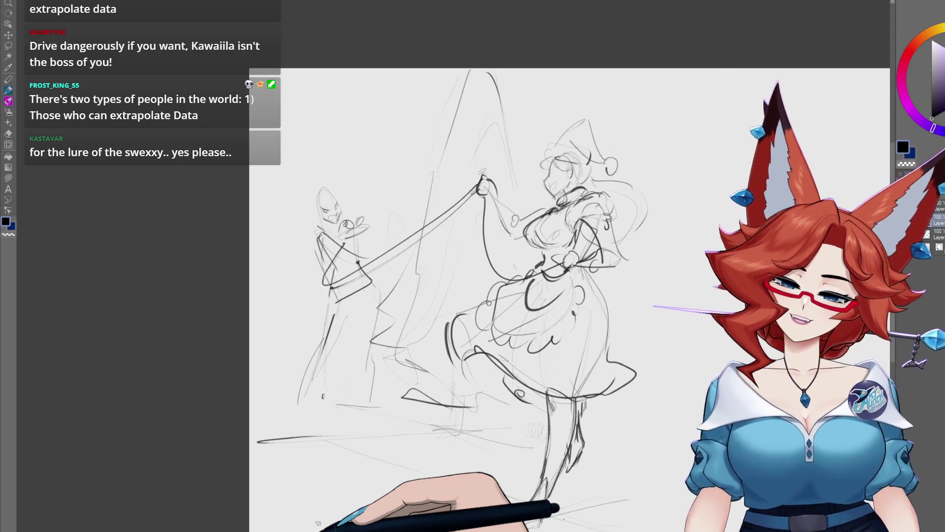
Center the leashed figure in view and draw a dark curved stroke down its body.
{"action": "mouse_move", "coordinate": [561, 386]}
{"action": "left_mouse_down"}
{"action": "mouse_move", "coordinate": [563, 356]}
{"action": "mouse_move", "coordinate": [565, 369]}
{"action": "mouse_move", "coordinate": [544, 380]}
{"action": "mouse_move", "coordinate": [480, 352]}
{"action": "mouse_move", "coordinate": [506, 338]}
{"action": "mouse_move", "coordinate": [489, 306]}
{"action": "mouse_move", "coordinate": [523, 323]}
{"action": "mouse_move", "coordinate": [721, 305]}
{"action": "left_mouse_up"}
{"action": "left_click_drag", "start_coordinate": [480, 428], "coordinate": [496, 373]}
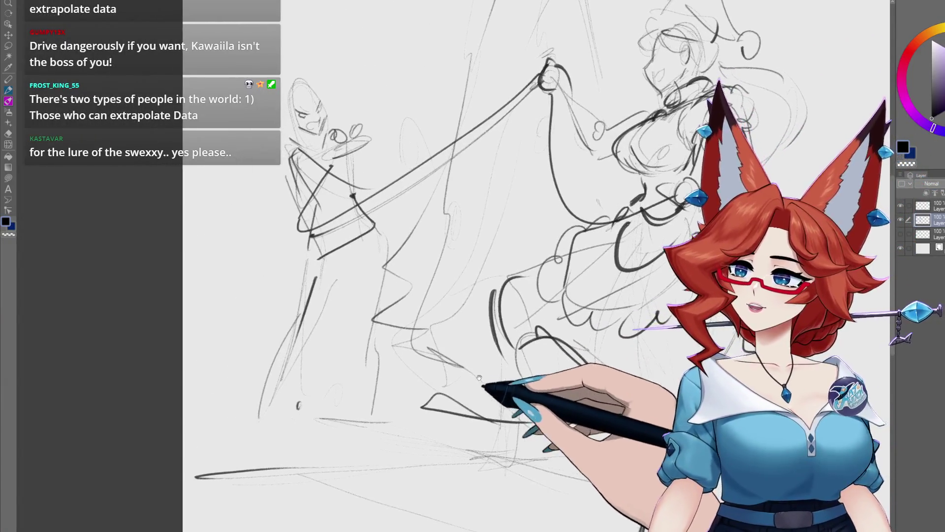
{"action": "mouse_move", "coordinate": [313, 238]}
{"action": "left_mouse_down"}
{"action": "mouse_move", "coordinate": [327, 338]}
{"action": "mouse_move", "coordinate": [271, 412]}
{"action": "mouse_move", "coordinate": [280, 419]}
{"action": "mouse_move", "coordinate": [312, 363]}
{"action": "mouse_move", "coordinate": [301, 367]}
{"action": "mouse_move", "coordinate": [280, 390]}
{"action": "mouse_move", "coordinate": [316, 387]}
{"action": "mouse_move", "coordinate": [387, 316]}
{"action": "mouse_move", "coordinate": [338, 331]}
{"action": "mouse_move", "coordinate": [299, 306]}
{"action": "left_mouse_up"}
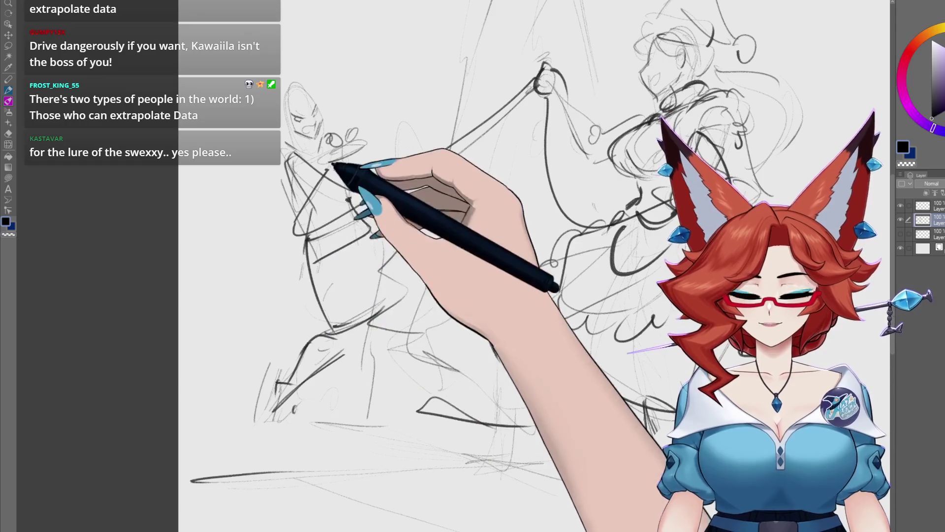
{"action": "scroll", "coordinate": [348, 211], "scroll_direction": "up", "scroll_amount": 2}
Zoom in and scroll right over the leashed figure and the maid's arm, then zoom back out.
{"action": "scroll", "coordinate": [366, 280], "scroll_direction": "up", "scroll_amount": 2}
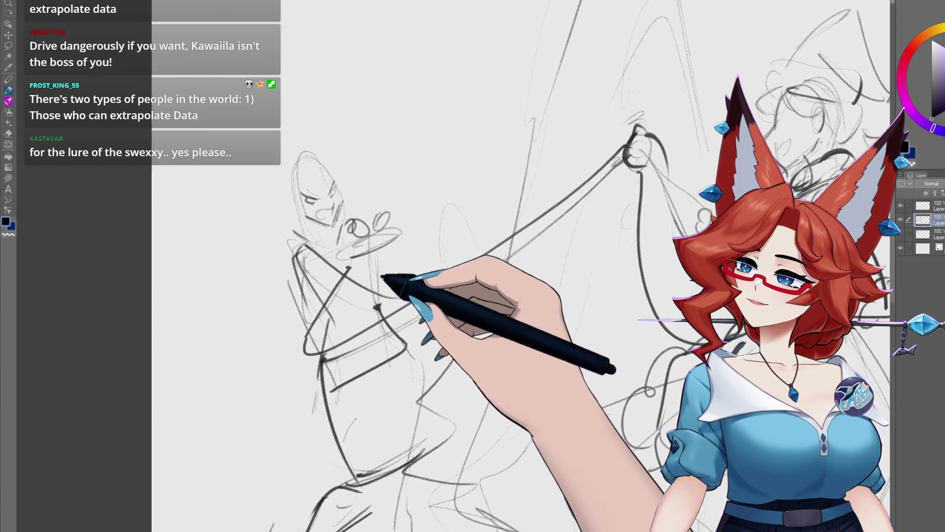
{"action": "scroll", "coordinate": [482, 394], "scroll_direction": "right", "scroll_amount": 5}
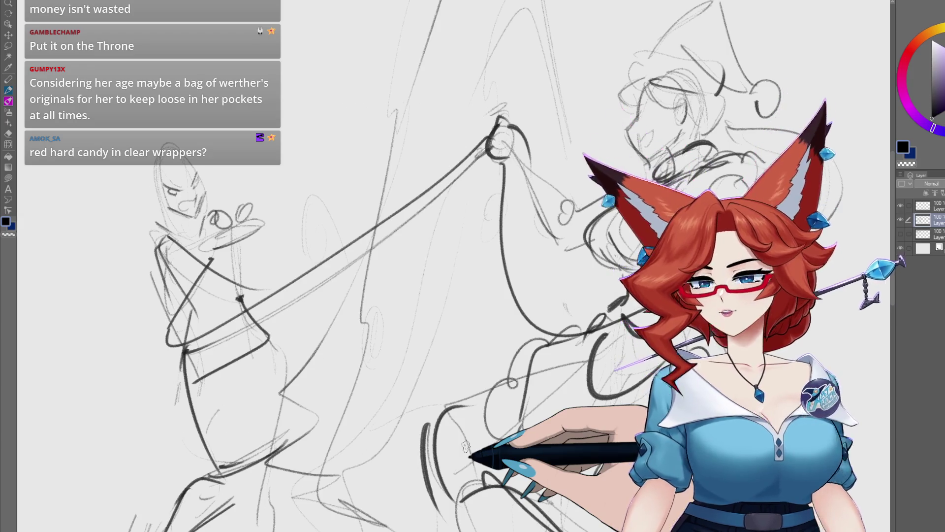
{"action": "scroll", "coordinate": [465, 447], "scroll_direction": "down", "scroll_amount": 3}
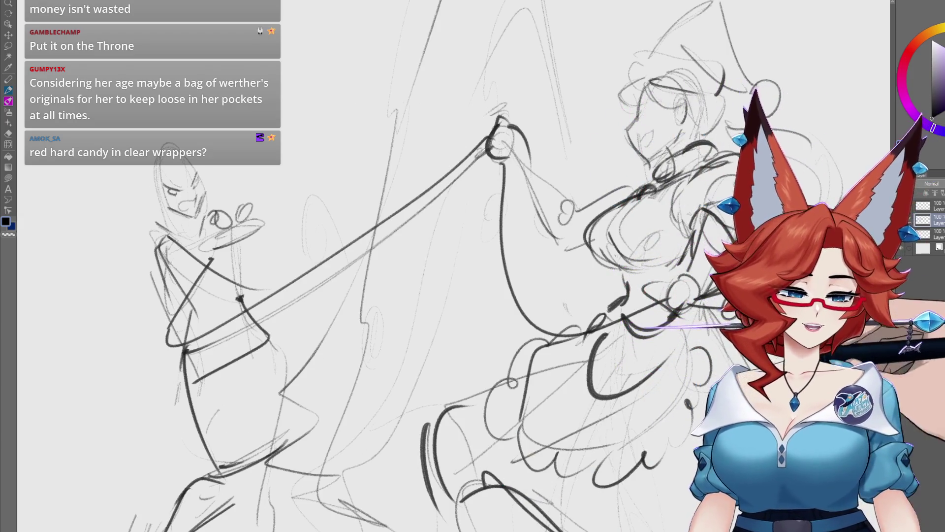
Outline the candy body with a pinched, twisted top and a wavy line inside.
{"action": "scroll", "coordinate": [316, 416], "scroll_direction": "up", "scroll_amount": 5}
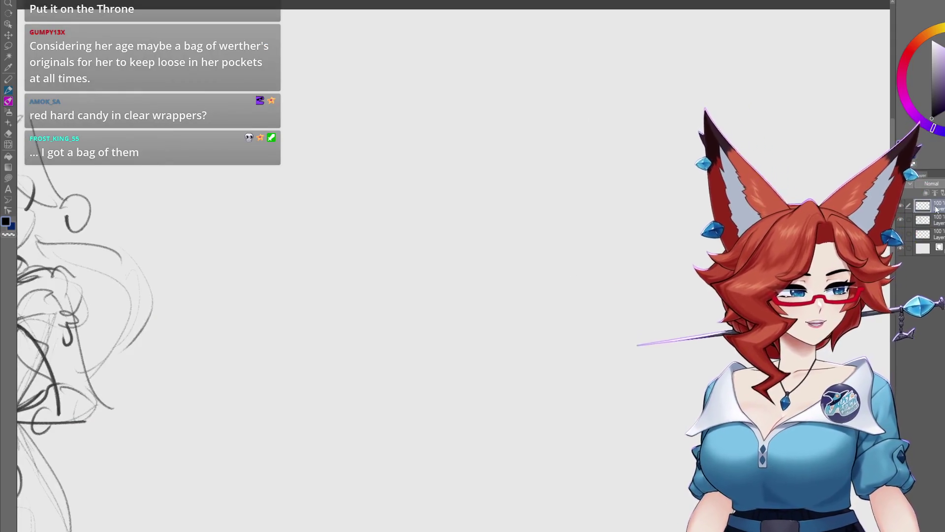
{"action": "mouse_move", "coordinate": [383, 325]}
{"action": "left_mouse_down"}
{"action": "mouse_move", "coordinate": [349, 284]}
{"action": "mouse_move", "coordinate": [434, 207]}
{"action": "mouse_move", "coordinate": [401, 333]}
{"action": "mouse_move", "coordinate": [448, 279]}
{"action": "mouse_move", "coordinate": [468, 220]}
{"action": "mouse_move", "coordinate": [458, 207]}
{"action": "mouse_move", "coordinate": [471, 221]}
{"action": "mouse_move", "coordinate": [468, 185]}
{"action": "mouse_move", "coordinate": [492, 152]}
{"action": "mouse_move", "coordinate": [529, 200]}
{"action": "left_mouse_up"}
{"action": "left_click_drag", "start_coordinate": [529, 199], "coordinate": [480, 218]}
{"action": "left_click_drag", "start_coordinate": [404, 236], "coordinate": [440, 272]}
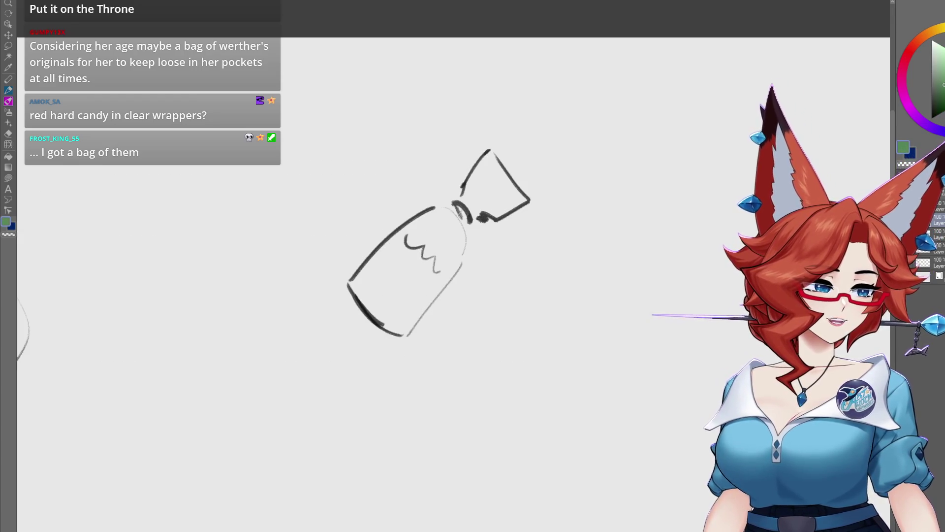
Paint the candy's top green and hatch its lower body in red.
{"action": "mouse_move", "coordinate": [438, 212]}
{"action": "left_mouse_down"}
{"action": "mouse_move", "coordinate": [428, 238]}
{"action": "mouse_move", "coordinate": [448, 232]}
{"action": "mouse_move", "coordinate": [475, 190]}
{"action": "mouse_move", "coordinate": [495, 201]}
{"action": "mouse_move", "coordinate": [522, 195]}
{"action": "left_mouse_up"}
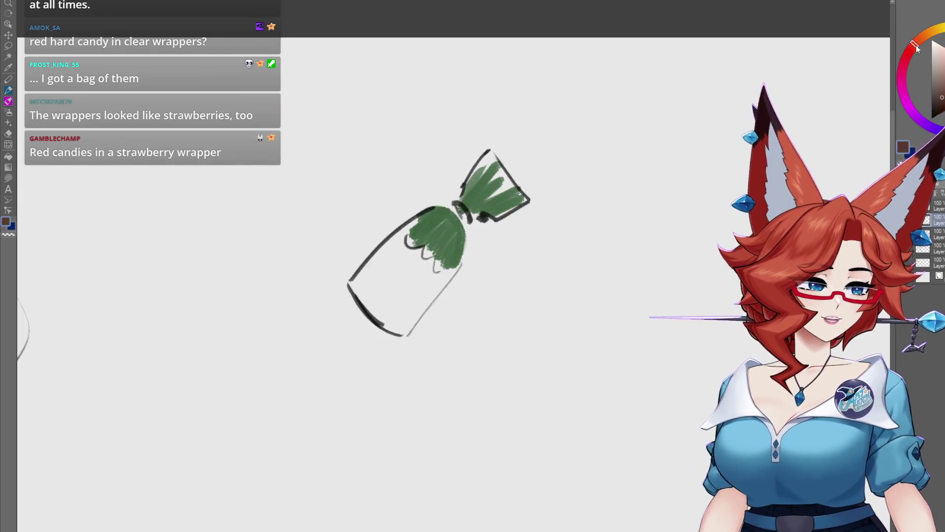
{"action": "left_click", "coordinate": [913, 49]}
{"action": "mouse_move", "coordinate": [367, 273]}
{"action": "left_mouse_down"}
{"action": "mouse_move", "coordinate": [355, 280]}
{"action": "mouse_move", "coordinate": [369, 310]}
{"action": "mouse_move", "coordinate": [397, 312]}
{"action": "mouse_move", "coordinate": [437, 288]}
{"action": "mouse_move", "coordinate": [360, 280]}
{"action": "mouse_move", "coordinate": [445, 270]}
{"action": "left_mouse_up"}
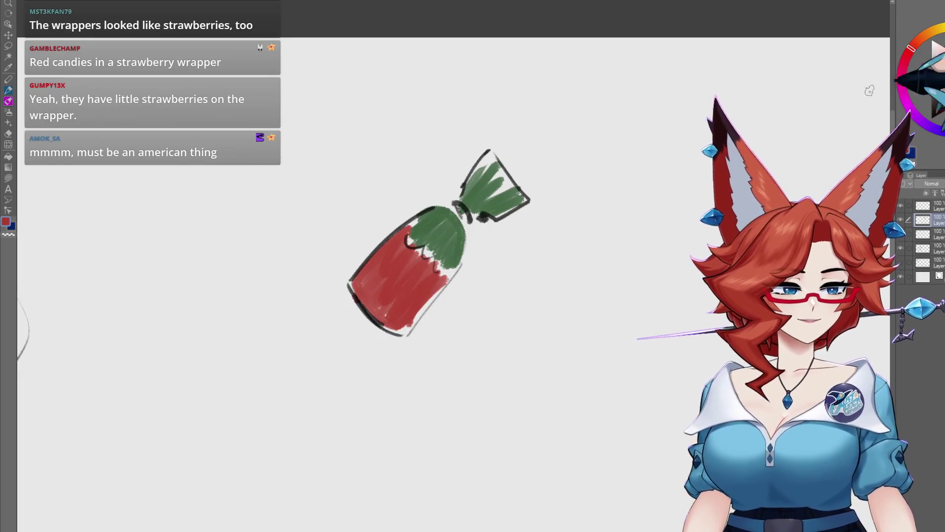
Dab about ten orange-brown seed dots across the red candy body.
{"action": "left_click", "coordinate": [929, 33]}
{"action": "left_click", "coordinate": [378, 270]}
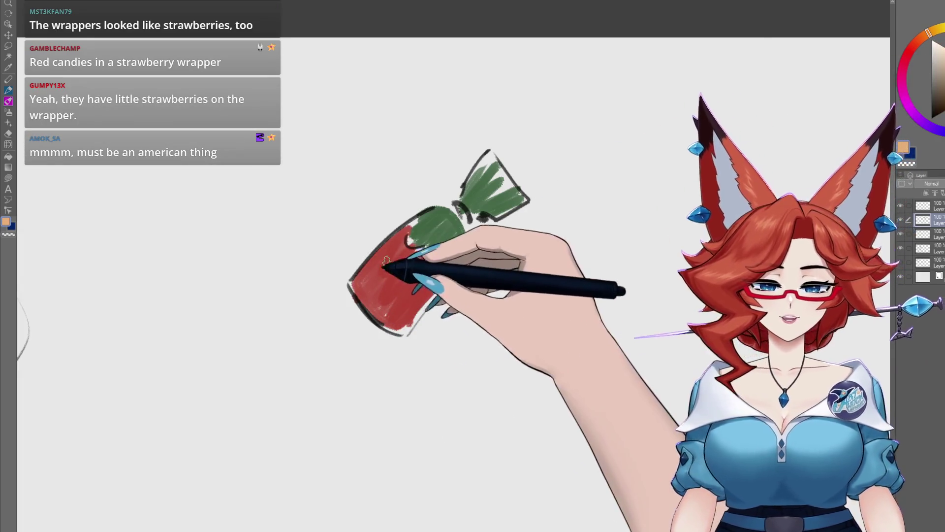
{"action": "left_click", "coordinate": [367, 288]}
{"action": "left_click", "coordinate": [396, 253]}
{"action": "left_click", "coordinate": [412, 268]}
{"action": "left_click", "coordinate": [428, 282]}
{"action": "left_click", "coordinate": [403, 277]}
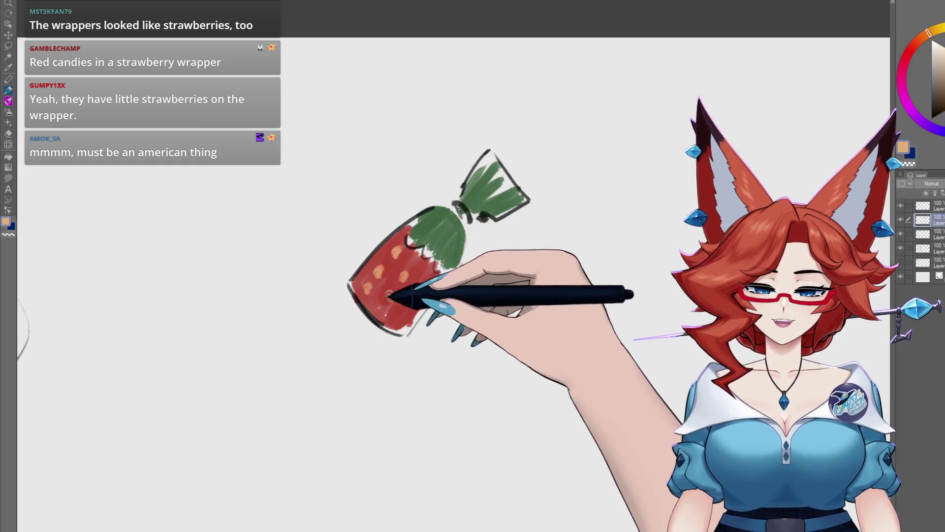
{"action": "left_click", "coordinate": [387, 296]}
{"action": "left_click", "coordinate": [408, 304]}
{"action": "left_click", "coordinate": [378, 316]}
{"action": "left_click", "coordinate": [396, 323]}
{"action": "mouse_move", "coordinate": [485, 409]}
{"action": "left_mouse_down"}
{"action": "mouse_move", "coordinate": [450, 426]}
{"action": "mouse_move", "coordinate": [457, 412]}
{"action": "left_mouse_up"}
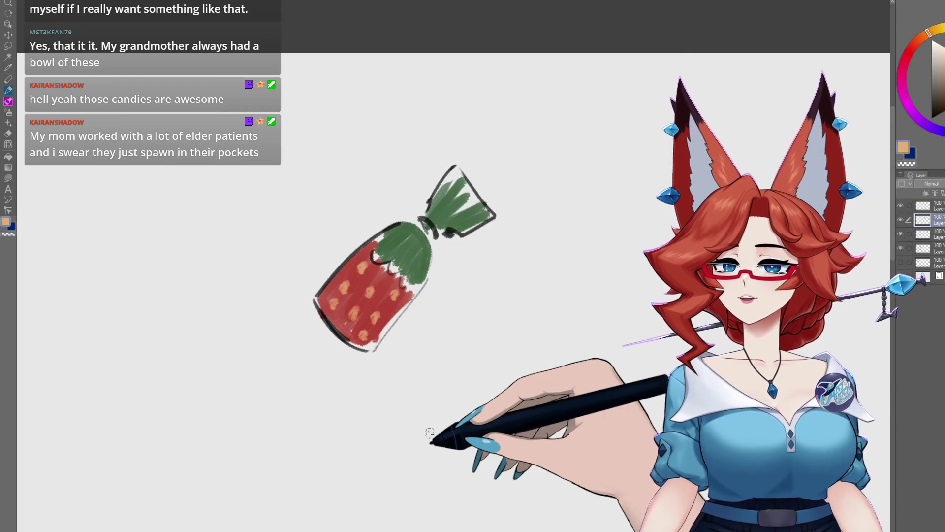
{"action": "left_click_drag", "start_coordinate": [607, 376], "coordinate": [274, 391]}
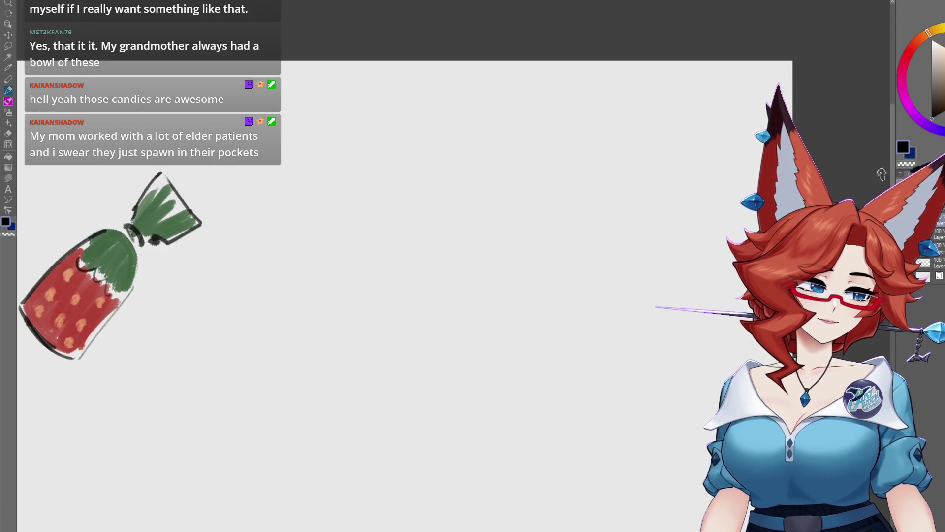
Sketch the pitcher's curved body sides and closed base in black.
{"action": "left_click_drag", "start_coordinate": [525, 350], "coordinate": [485, 354]}
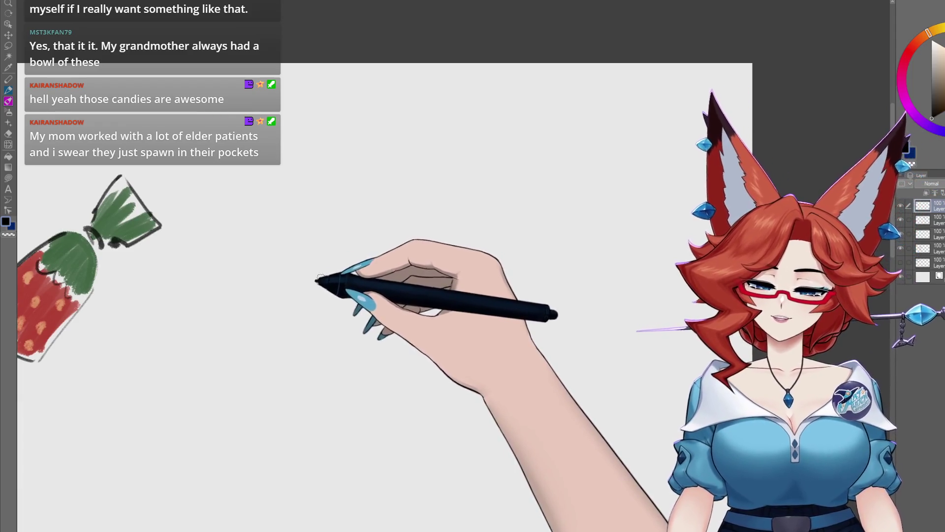
{"action": "mouse_move", "coordinate": [329, 270]}
{"action": "left_mouse_down"}
{"action": "mouse_move", "coordinate": [318, 283]}
{"action": "mouse_move", "coordinate": [386, 270]}
{"action": "mouse_move", "coordinate": [428, 300]}
{"action": "mouse_move", "coordinate": [370, 311]}
{"action": "mouse_move", "coordinate": [379, 438]}
{"action": "left_mouse_up"}
{"action": "mouse_move", "coordinate": [428, 301]}
{"action": "left_mouse_down"}
{"action": "mouse_move", "coordinate": [451, 303]}
{"action": "mouse_move", "coordinate": [460, 436]}
{"action": "left_mouse_up"}
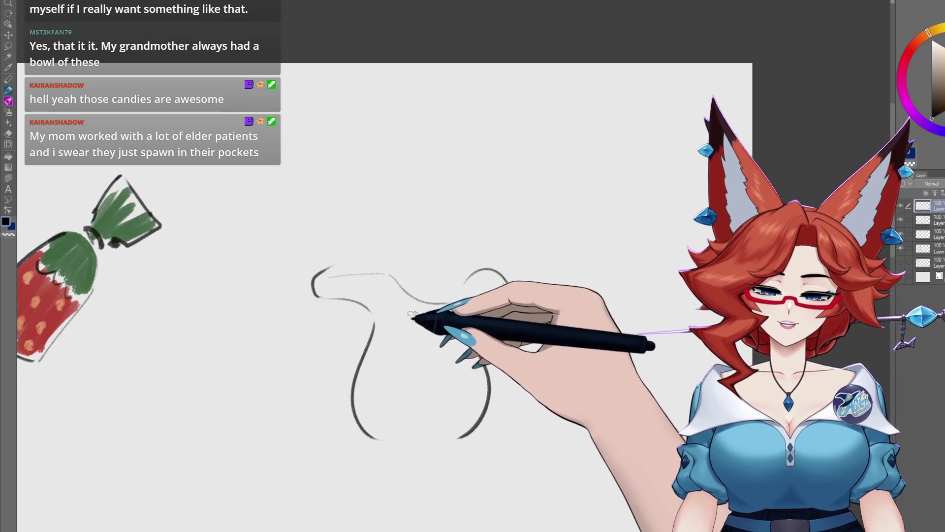
{"action": "left_click_drag", "start_coordinate": [407, 306], "coordinate": [384, 328]}
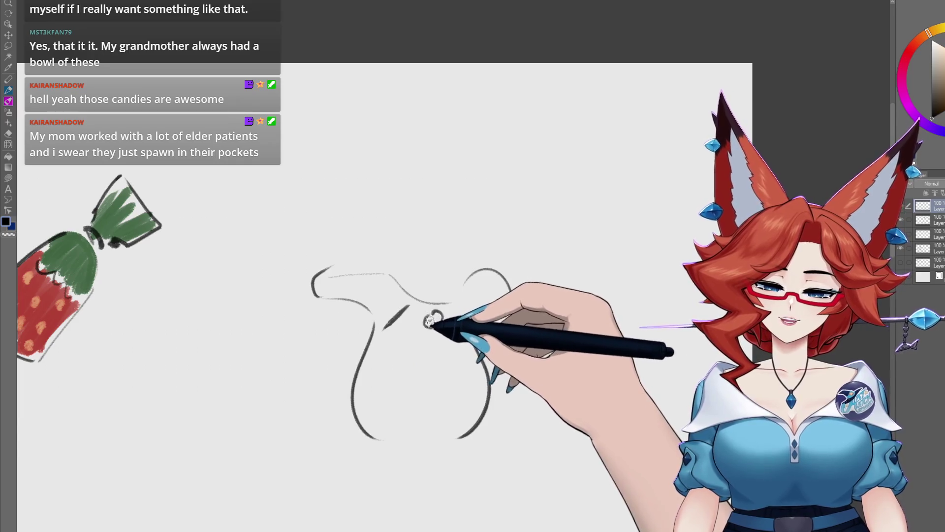
{"action": "left_click_drag", "start_coordinate": [475, 356], "coordinate": [480, 331]}
{"action": "left_click_drag", "start_coordinate": [389, 424], "coordinate": [476, 417]}
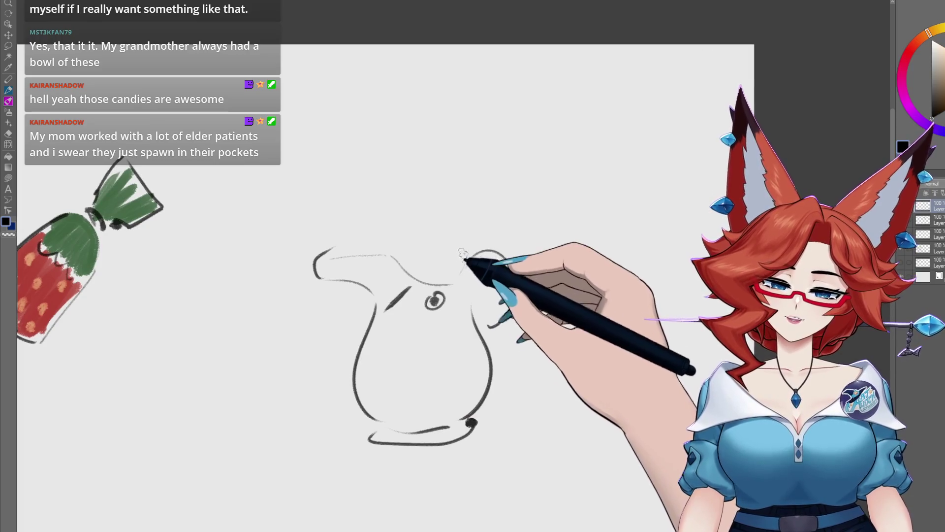
Add the pitcher's top rim, inner mouth, handle edge and interior shading strokes.
{"action": "left_click_drag", "start_coordinate": [465, 246], "coordinate": [324, 257]}
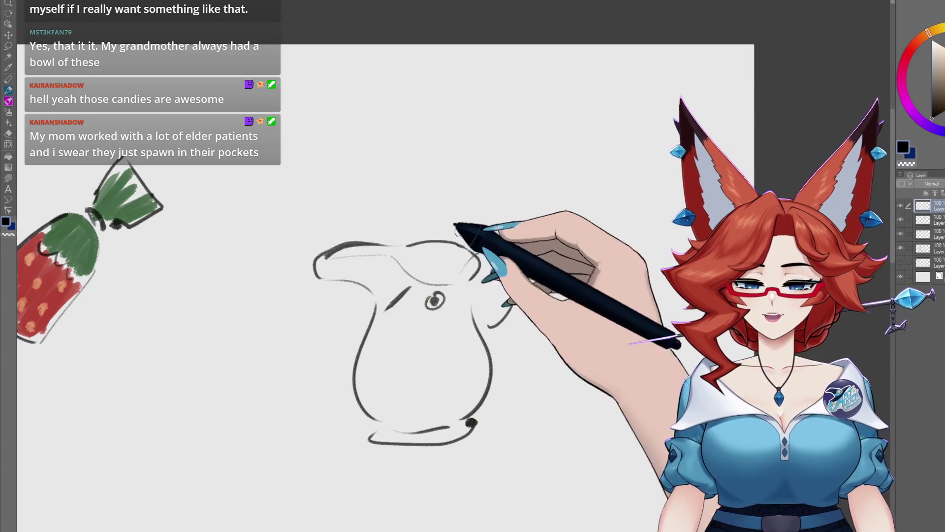
{"action": "mouse_move", "coordinate": [457, 275]}
{"action": "left_mouse_down"}
{"action": "mouse_move", "coordinate": [375, 253]}
{"action": "mouse_move", "coordinate": [335, 259]}
{"action": "left_mouse_up"}
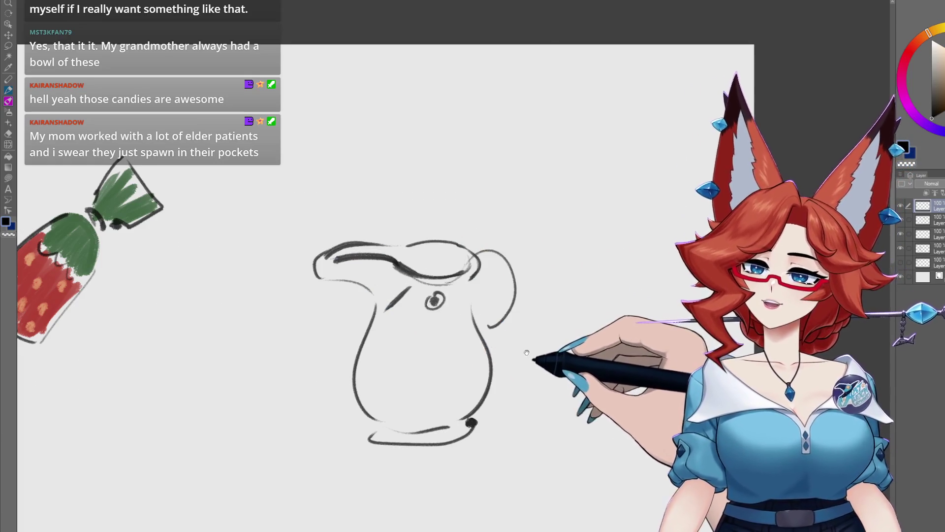
{"action": "left_click_drag", "start_coordinate": [526, 353], "coordinate": [513, 345]}
{"action": "mouse_move", "coordinate": [480, 268]}
{"action": "left_mouse_down"}
{"action": "mouse_move", "coordinate": [459, 301]}
{"action": "mouse_move", "coordinate": [474, 293]}
{"action": "left_mouse_up"}
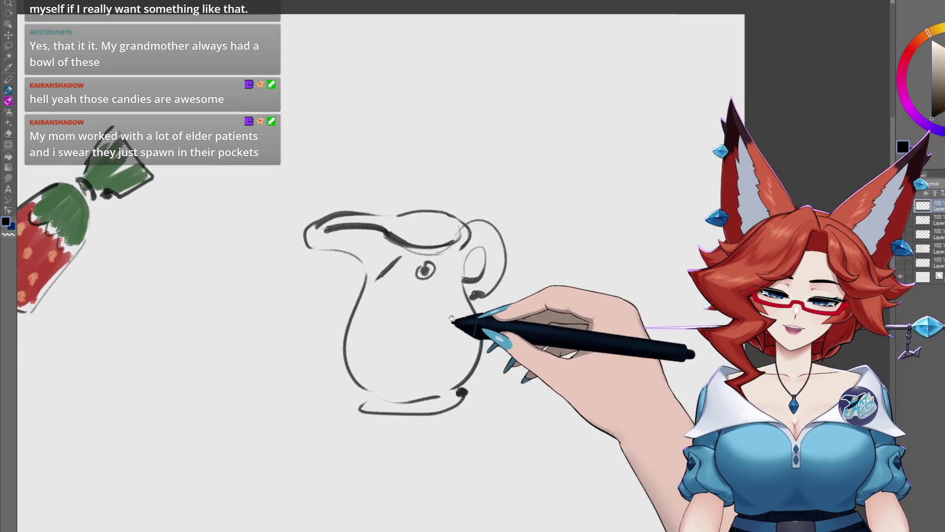
{"action": "left_click_drag", "start_coordinate": [417, 306], "coordinate": [356, 340]}
{"action": "mouse_move", "coordinate": [422, 345]}
{"action": "left_mouse_down"}
{"action": "mouse_move", "coordinate": [419, 387]}
{"action": "mouse_move", "coordinate": [392, 384]}
{"action": "mouse_move", "coordinate": [415, 332]}
{"action": "left_mouse_up"}
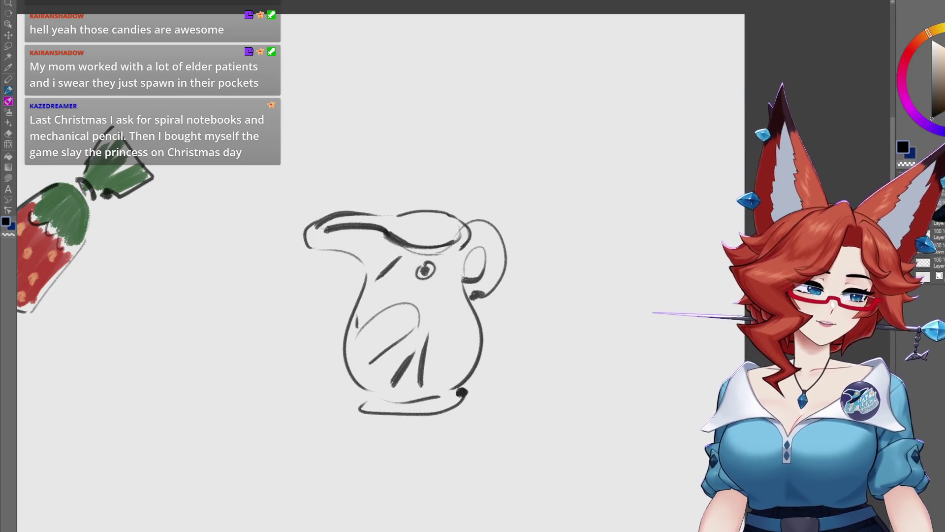
Hide the candy and pitcher doodles and bring the Santa-capped maid holding the leash back into view.
{"action": "key", "text": "Delete"}
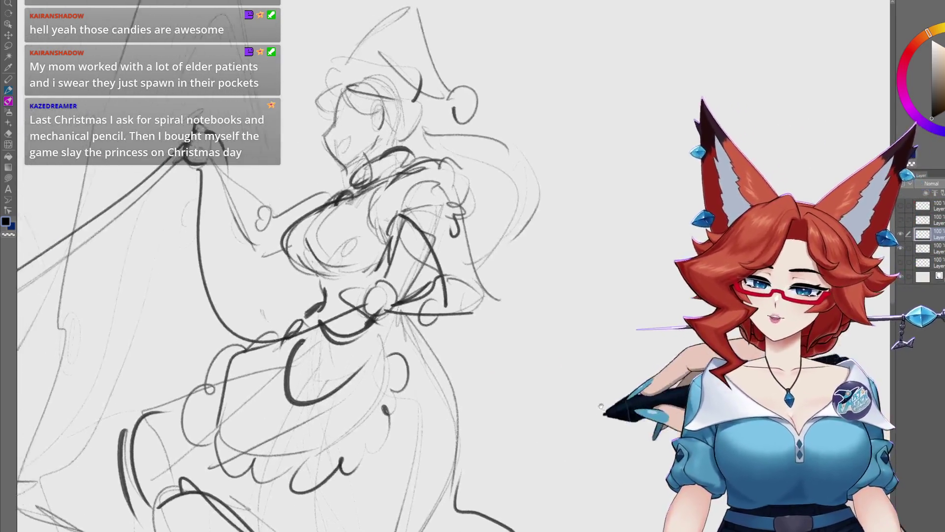
{"action": "left_click_drag", "start_coordinate": [601, 406], "coordinate": [583, 404]}
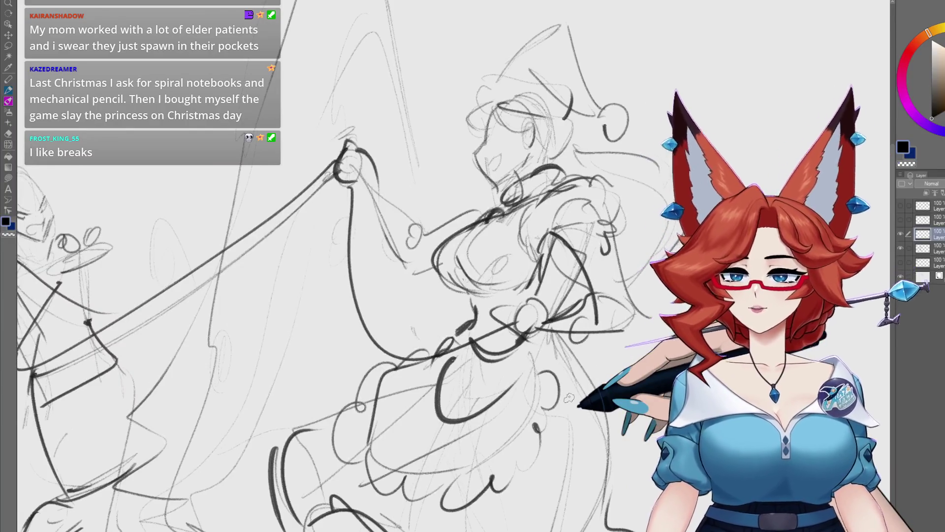
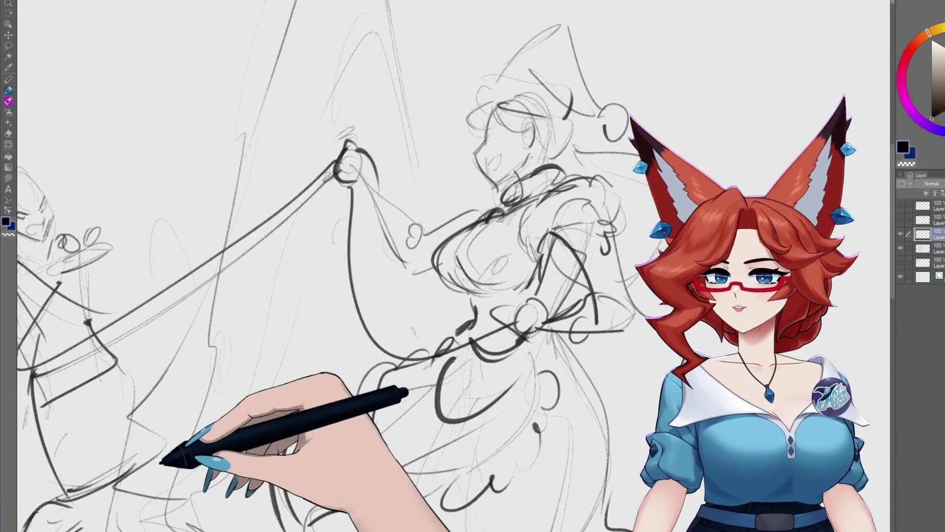
Sketch rough ruffle strokes along the lower skirt hem, then select the top layer.
{"action": "mouse_move", "coordinate": [348, 327]}
{"action": "left_mouse_down"}
{"action": "mouse_move", "coordinate": [327, 386]}
{"action": "mouse_move", "coordinate": [274, 454]}
{"action": "mouse_move", "coordinate": [275, 512]}
{"action": "left_mouse_up"}
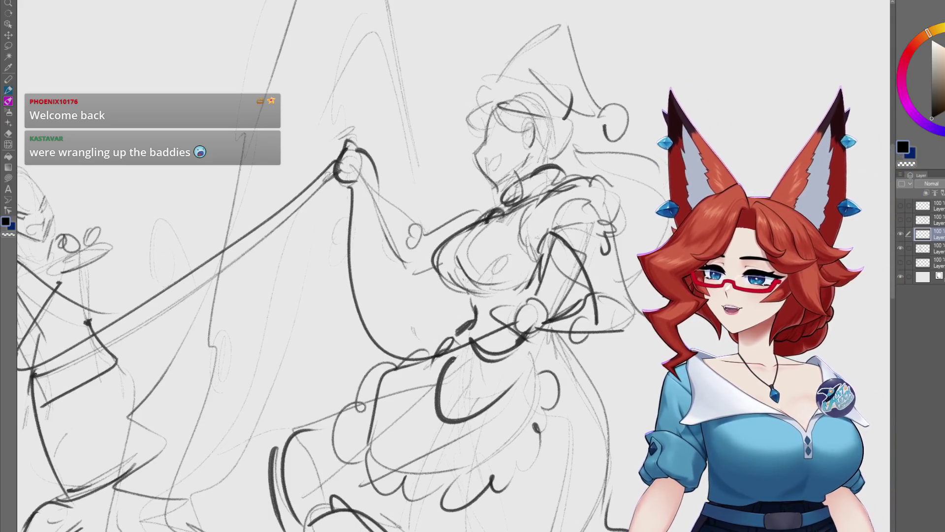
{"action": "left_click", "coordinate": [939, 209]}
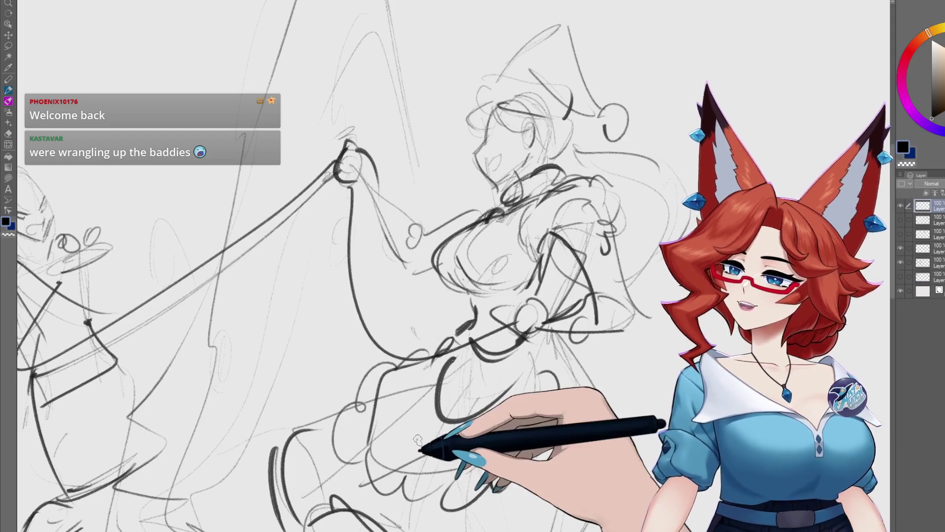
{"action": "left_click", "coordinate": [925, 248]}
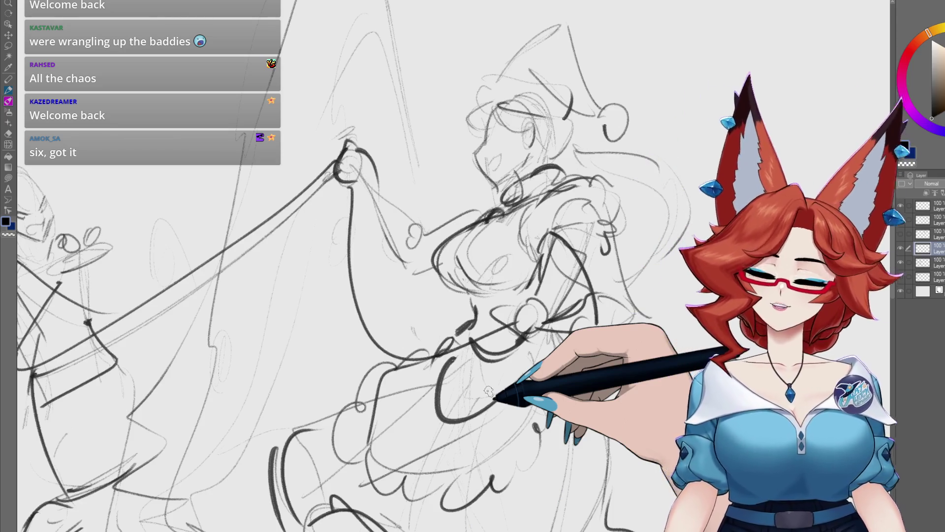
Step down the Layer palette to make a lower layer the working layer.
{"action": "left_click", "coordinate": [901, 263], "text": "alt"}
{"action": "left_click", "coordinate": [902, 263], "text": "alt"}
{"action": "scroll", "coordinate": [345, 266], "scroll_direction": "down", "scroll_amount": 3}
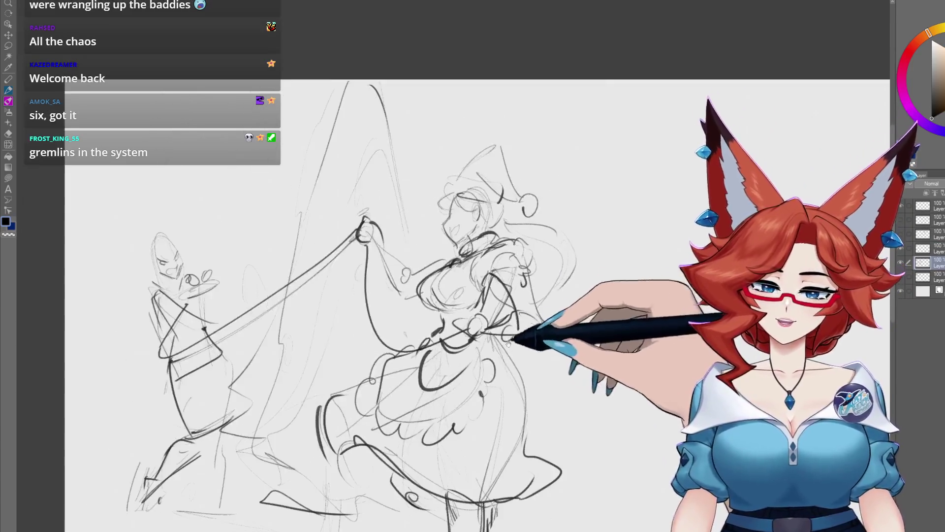
Fit the whole maid page in the window with Ctrl+0, with the Navigator beside it.
{"action": "scroll", "coordinate": [537, 351], "scroll_direction": "down", "scroll_amount": 3}
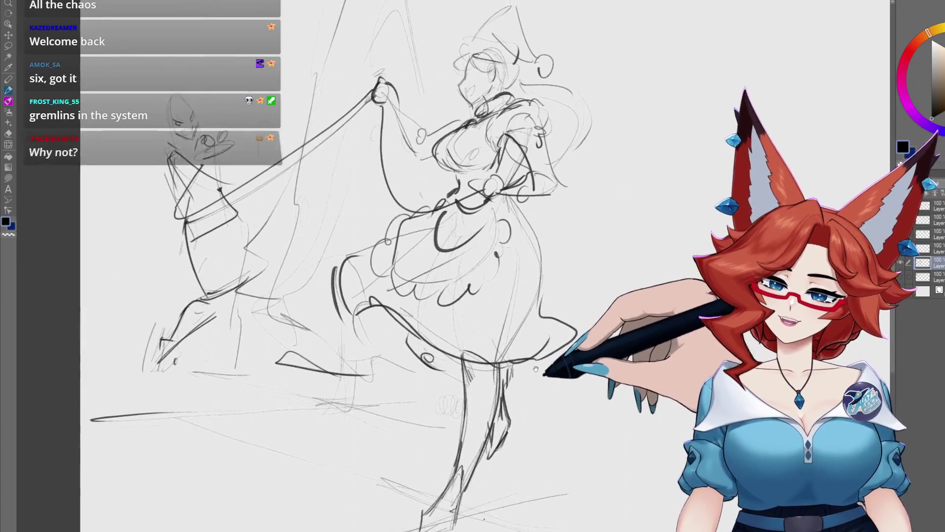
{"action": "scroll", "coordinate": [530, 390], "scroll_direction": "up", "scroll_amount": 2}
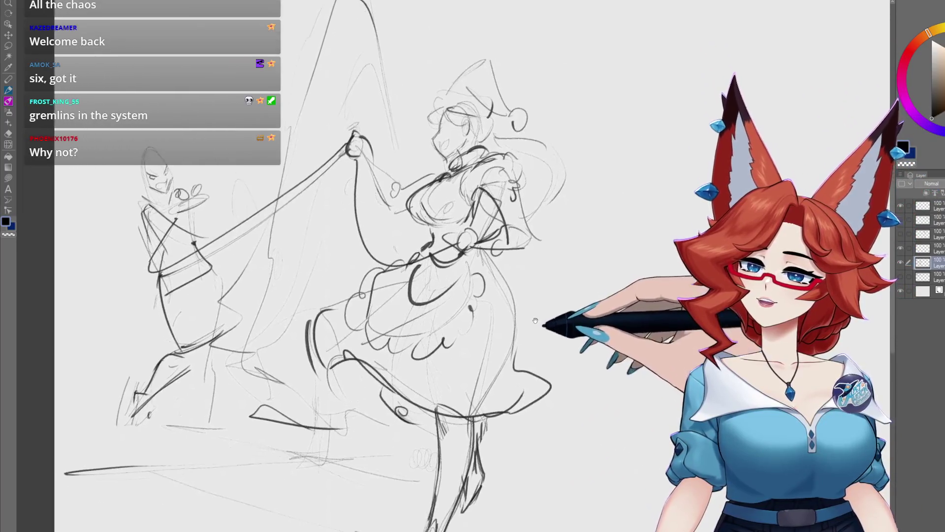
{"action": "left_click_drag", "start_coordinate": [533, 320], "coordinate": [523, 319]}
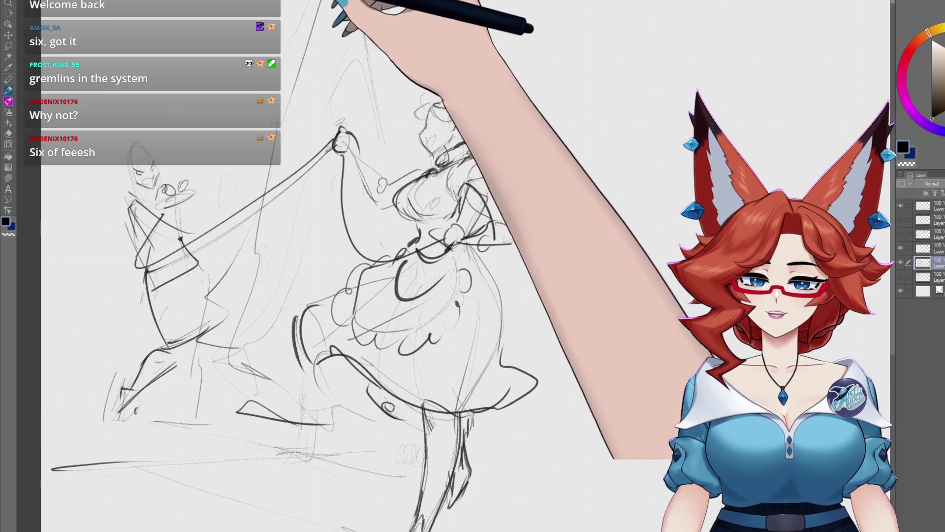
{"action": "key", "text": "ctrl+0"}
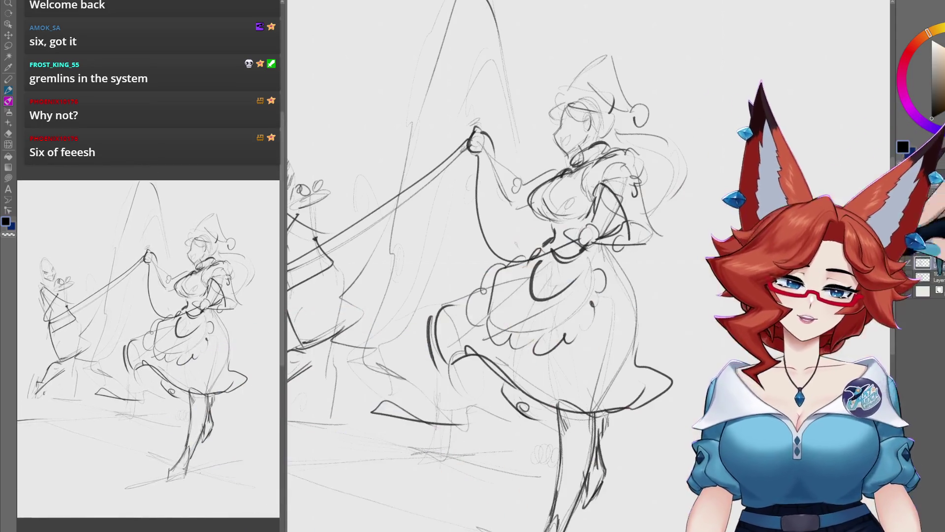
Zoom in on the maid's torso and head and ink the head and hat brim.
{"action": "scroll", "coordinate": [620, 281], "scroll_direction": "up", "scroll_amount": 3}
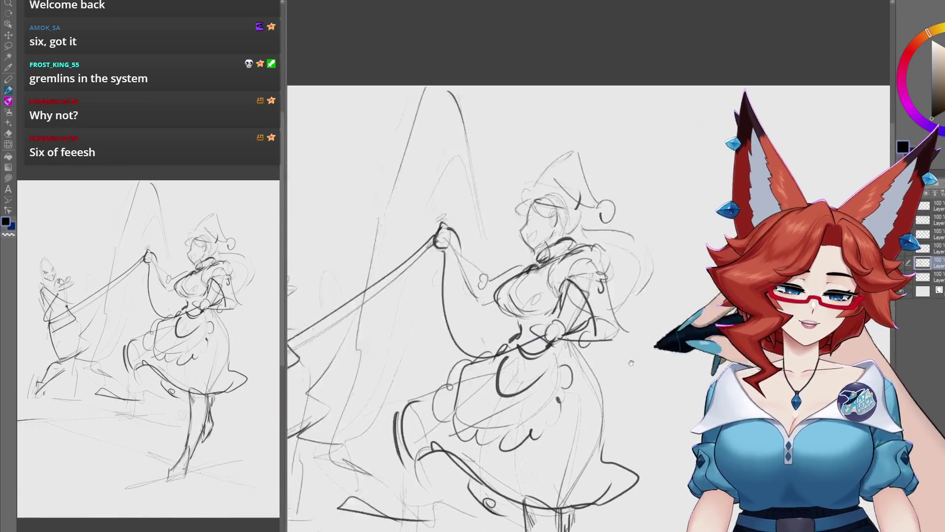
{"action": "scroll", "coordinate": [624, 290], "scroll_direction": "up", "scroll_amount": 3}
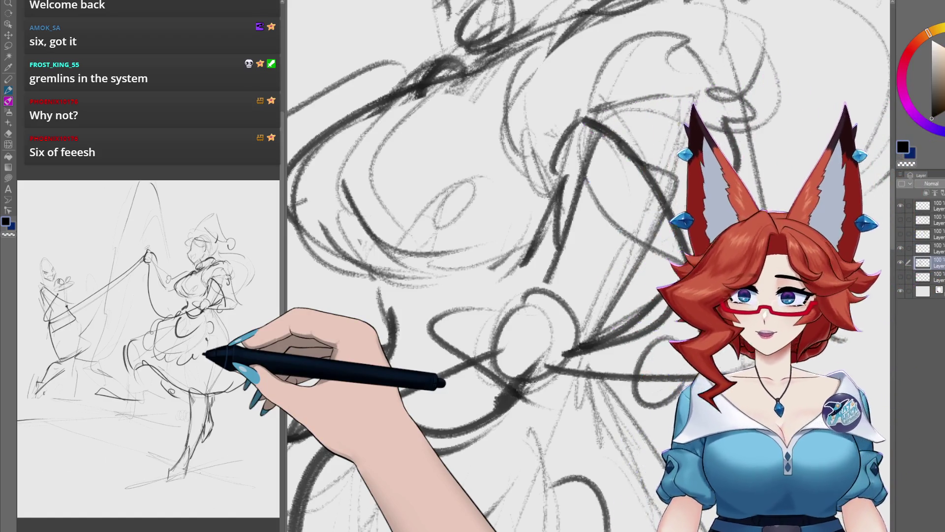
{"action": "scroll", "coordinate": [597, 380], "scroll_direction": "down", "scroll_amount": 5}
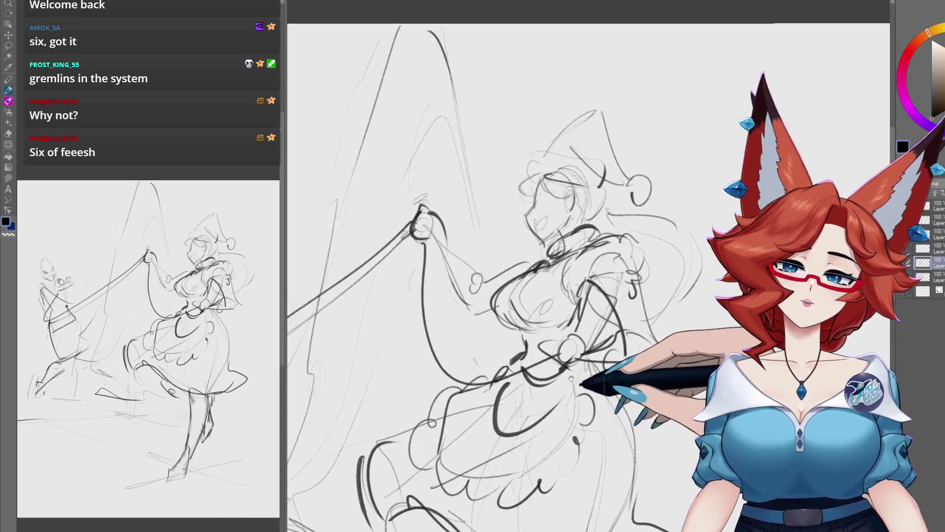
{"action": "scroll", "coordinate": [577, 399], "scroll_direction": "up", "scroll_amount": 5}
{"action": "left_click_drag", "start_coordinate": [577, 351], "coordinate": [586, 344]}
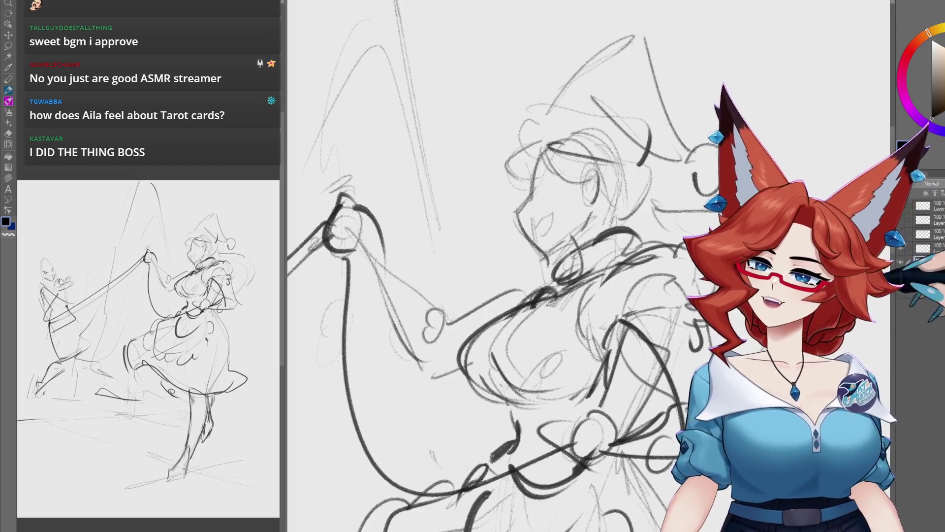
On the inking layer, trace the maid's bust and ruffled collar in bold ink.
{"action": "left_click", "coordinate": [938, 265]}
{"action": "left_click", "coordinate": [940, 266]}
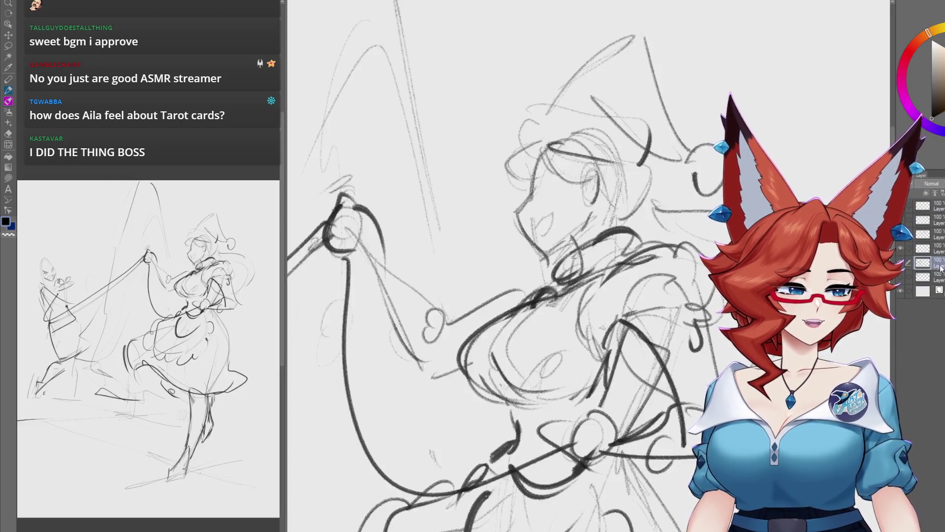
{"action": "left_click_drag", "start_coordinate": [623, 320], "coordinate": [604, 301]}
{"action": "left_click_drag", "start_coordinate": [532, 303], "coordinate": [557, 296]}
{"action": "left_click_drag", "start_coordinate": [542, 261], "coordinate": [556, 254]}
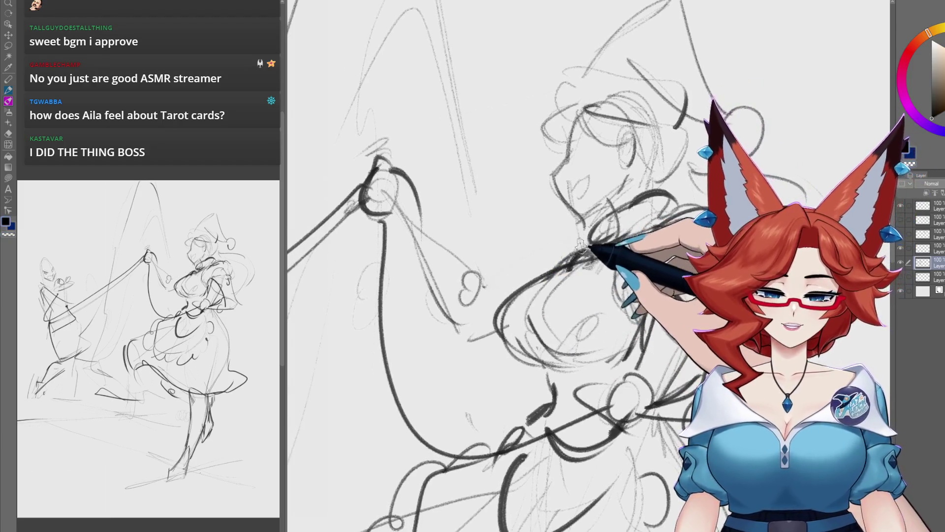
{"action": "left_click_drag", "start_coordinate": [535, 298], "coordinate": [559, 286]}
{"action": "mouse_move", "coordinate": [553, 354]}
{"action": "left_mouse_down"}
{"action": "mouse_move", "coordinate": [527, 340]}
{"action": "mouse_move", "coordinate": [485, 348]}
{"action": "mouse_move", "coordinate": [507, 333]}
{"action": "mouse_move", "coordinate": [493, 355]}
{"action": "left_mouse_up"}
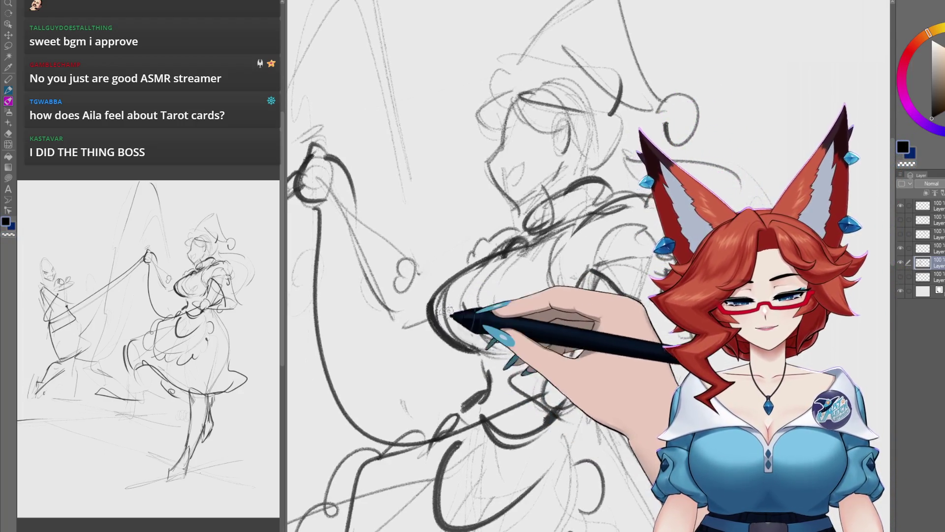
{"action": "mouse_move", "coordinate": [520, 342]}
{"action": "left_mouse_down"}
{"action": "mouse_move", "coordinate": [581, 305]}
{"action": "mouse_move", "coordinate": [529, 327]}
{"action": "mouse_move", "coordinate": [532, 309]}
{"action": "left_mouse_up"}
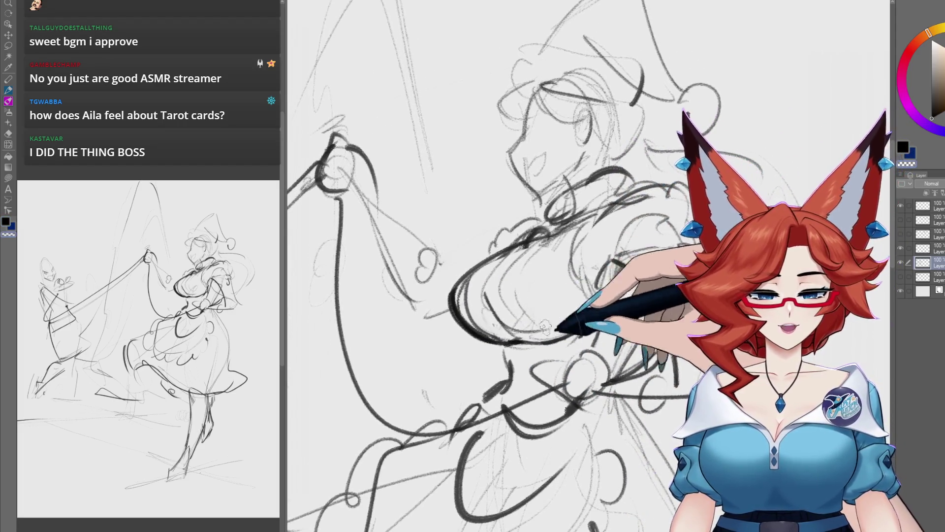
{"action": "left_click_drag", "start_coordinate": [591, 254], "coordinate": [569, 290]}
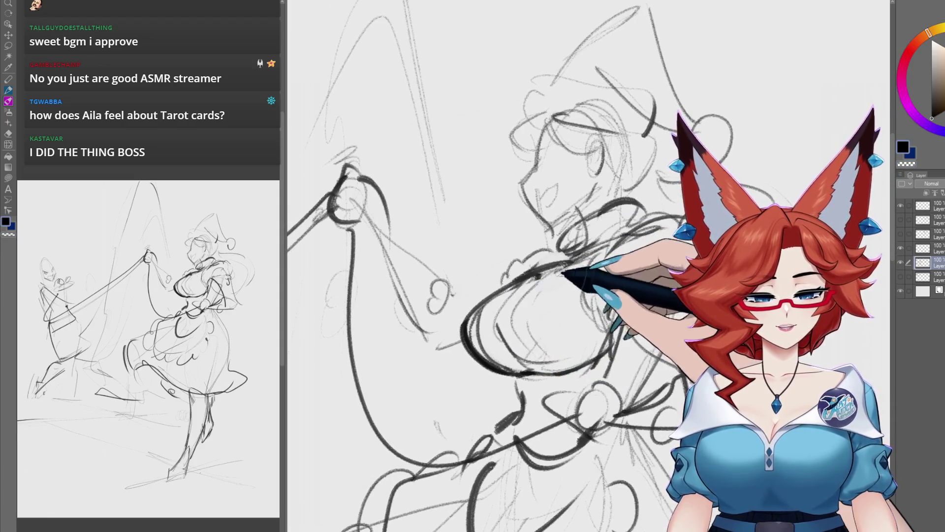
{"action": "left_click_drag", "start_coordinate": [595, 260], "coordinate": [550, 260]}
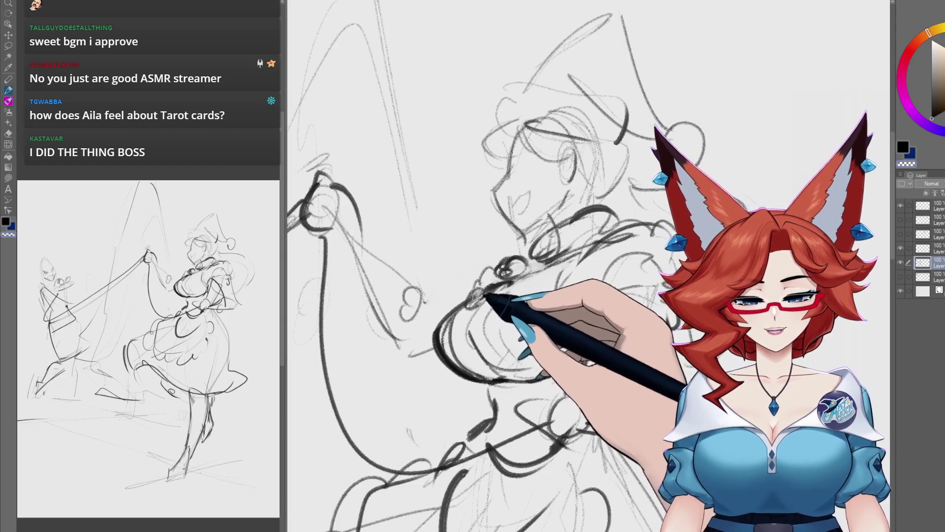
{"action": "mouse_move", "coordinate": [534, 281]}
{"action": "left_mouse_down"}
{"action": "mouse_move", "coordinate": [517, 291]}
{"action": "mouse_move", "coordinate": [536, 286]}
{"action": "left_mouse_up"}
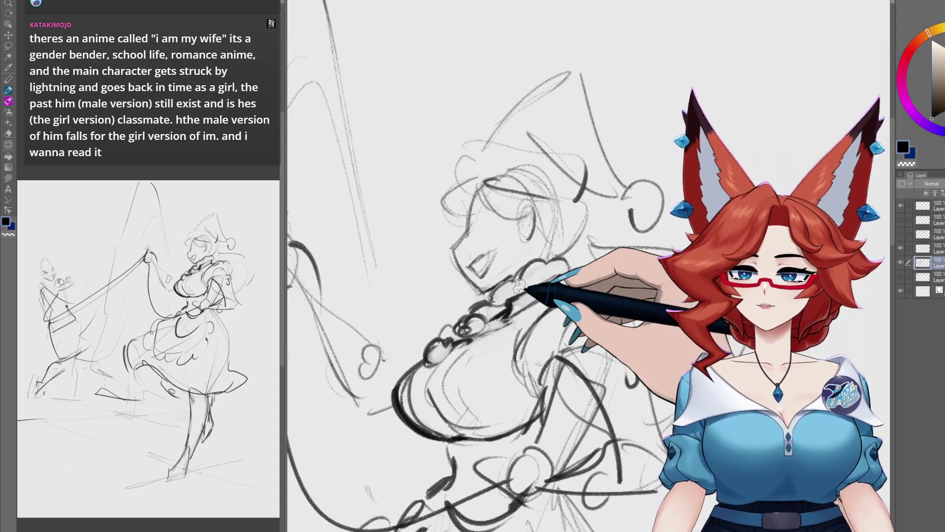
Ink the puffed sleeve and upper arm outline next to the inked bust.
{"action": "scroll", "coordinate": [519, 281], "scroll_direction": "down", "scroll_amount": 3}
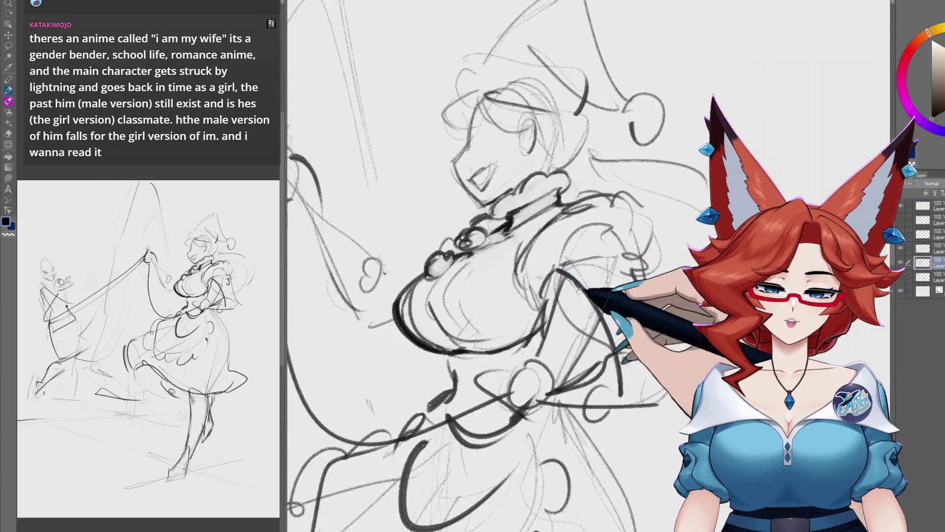
{"action": "scroll", "coordinate": [521, 278], "scroll_direction": "down", "scroll_amount": 3}
{"action": "scroll", "coordinate": [575, 299], "scroll_direction": "up", "scroll_amount": 3}
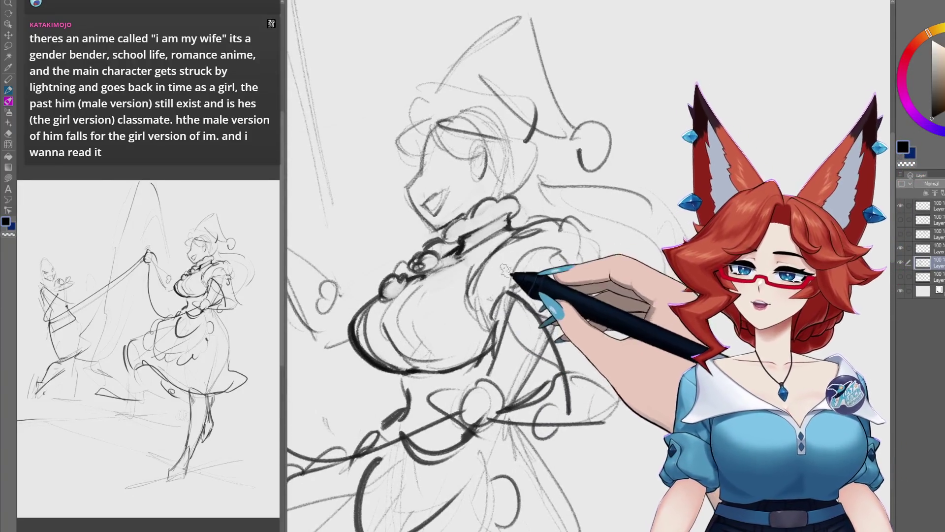
{"action": "scroll", "coordinate": [542, 280], "scroll_direction": "down", "scroll_amount": 1}
{"action": "scroll", "coordinate": [581, 267], "scroll_direction": "left", "scroll_amount": 1}
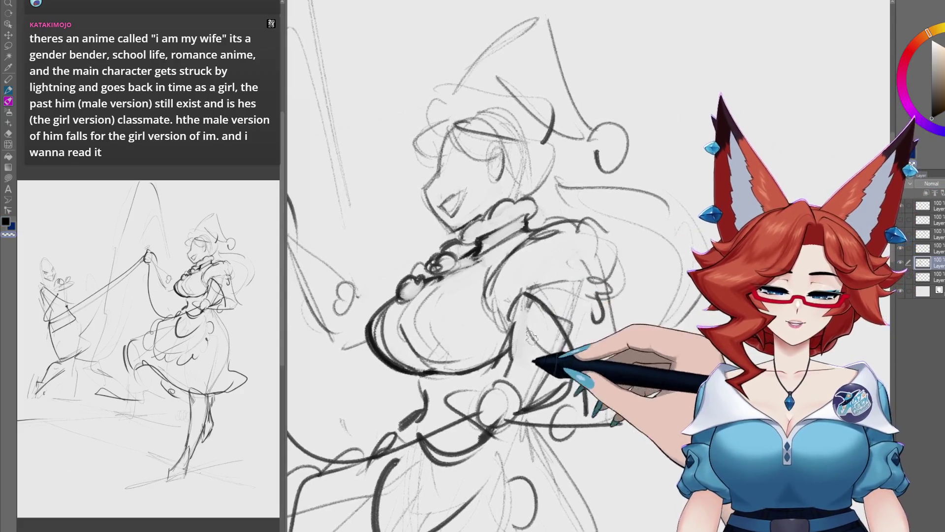
{"action": "left_click_drag", "start_coordinate": [545, 328], "coordinate": [547, 321]}
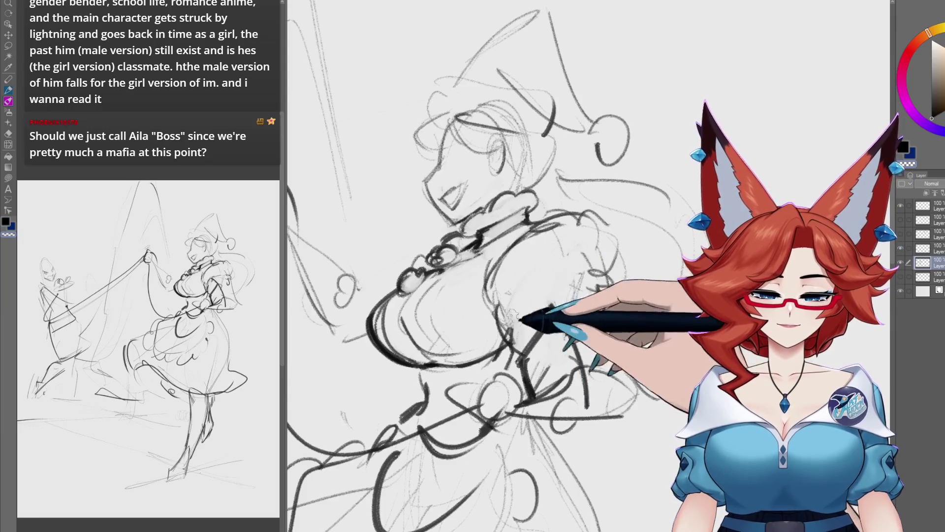
{"action": "left_click_drag", "start_coordinate": [515, 302], "coordinate": [507, 305]}
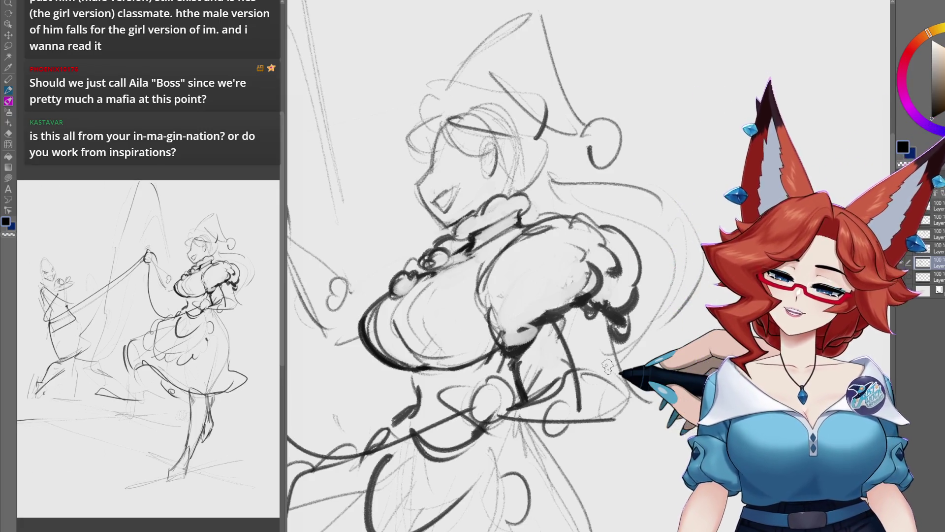
{"action": "scroll", "coordinate": [609, 302], "scroll_direction": "down", "scroll_amount": 5}
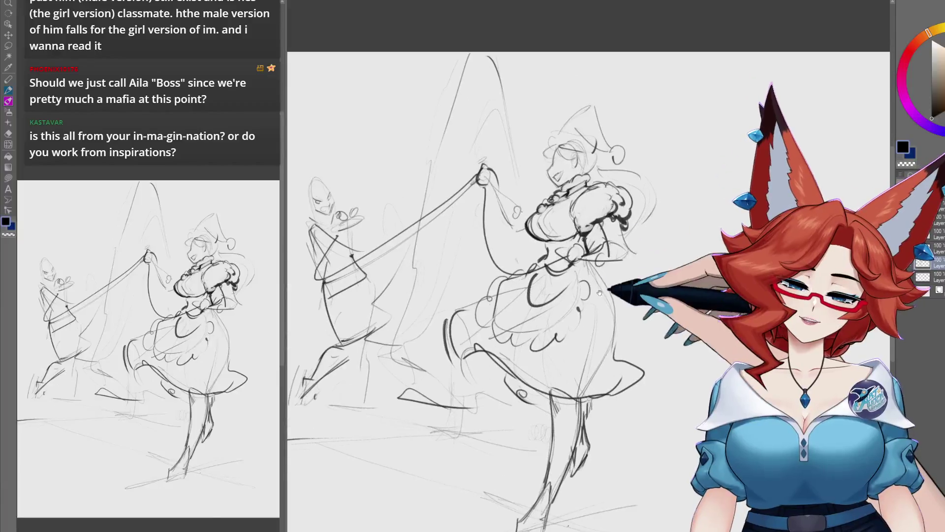
{"action": "left_click_drag", "start_coordinate": [606, 282], "coordinate": [609, 267]}
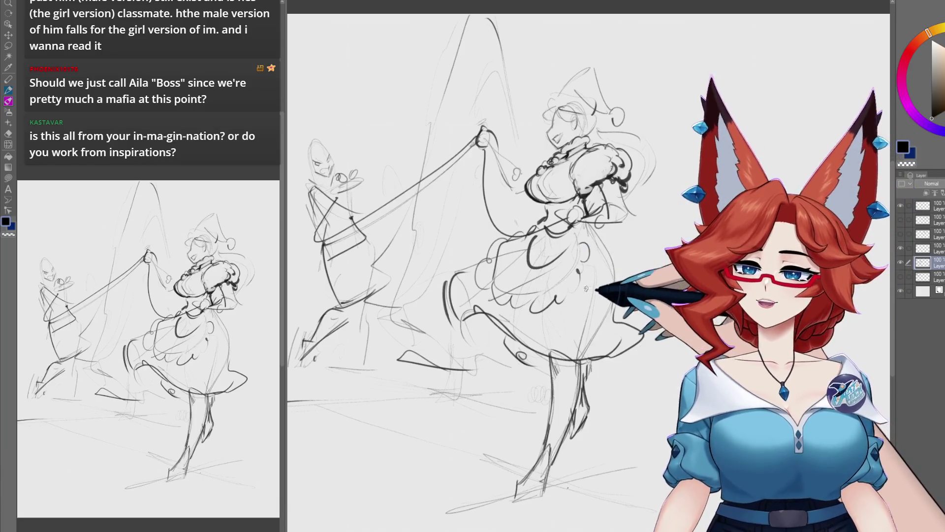
{"action": "scroll", "coordinate": [593, 275], "scroll_direction": "up", "scroll_amount": 3}
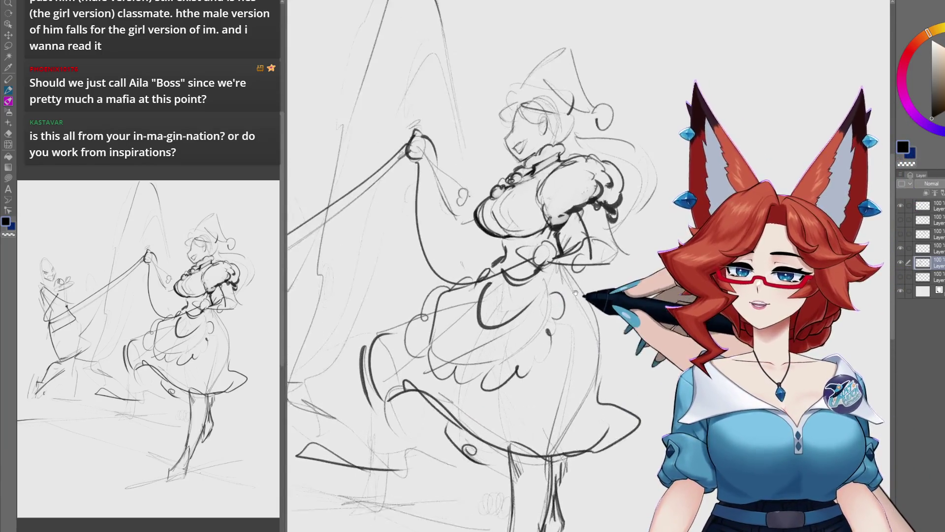
Zoom in and pan to a blank stretch of canvas away from the sketch.
{"action": "scroll", "coordinate": [569, 294], "scroll_direction": "up", "scroll_amount": 2}
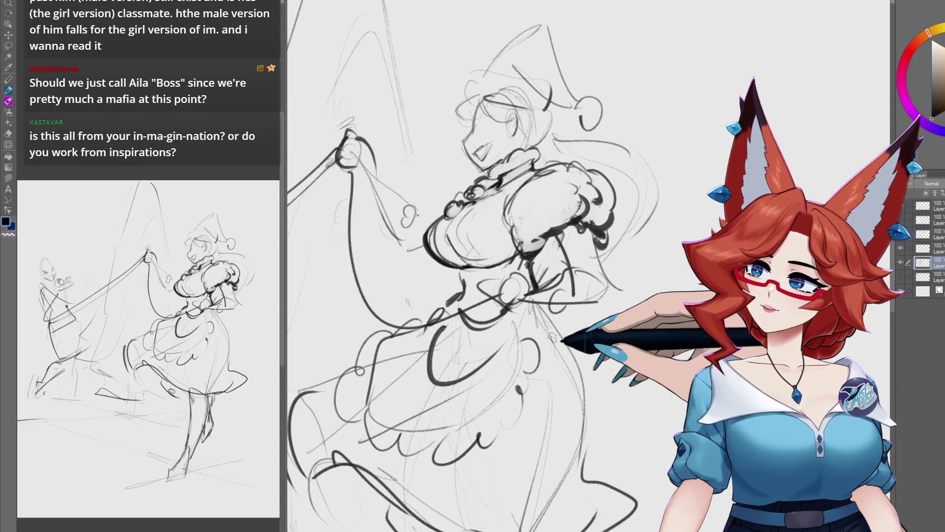
{"action": "mouse_move", "coordinate": [665, 248]}
{"action": "left_mouse_down"}
{"action": "mouse_move", "coordinate": [327, 359]}
{"action": "mouse_move", "coordinate": [481, 281]}
{"action": "mouse_move", "coordinate": [499, 293]}
{"action": "left_mouse_up"}
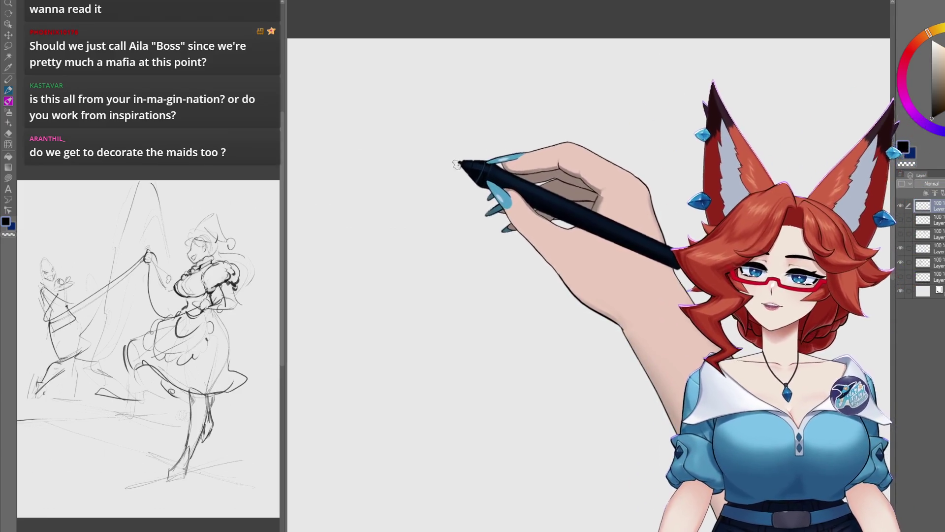
Pencil a quick gesture figure and a framed thumbnail with rough shapes, guide line and angled strokes.
{"action": "mouse_move", "coordinate": [457, 165]}
{"action": "left_mouse_down"}
{"action": "mouse_move", "coordinate": [484, 145]}
{"action": "mouse_move", "coordinate": [470, 170]}
{"action": "mouse_move", "coordinate": [485, 194]}
{"action": "mouse_move", "coordinate": [452, 218]}
{"action": "mouse_move", "coordinate": [472, 207]}
{"action": "mouse_move", "coordinate": [458, 217]}
{"action": "mouse_move", "coordinate": [460, 197]}
{"action": "mouse_move", "coordinate": [447, 221]}
{"action": "mouse_move", "coordinate": [507, 238]}
{"action": "mouse_move", "coordinate": [468, 231]}
{"action": "mouse_move", "coordinate": [505, 238]}
{"action": "mouse_move", "coordinate": [465, 283]}
{"action": "mouse_move", "coordinate": [453, 348]}
{"action": "mouse_move", "coordinate": [509, 394]}
{"action": "mouse_move", "coordinate": [466, 408]}
{"action": "mouse_move", "coordinate": [490, 460]}
{"action": "mouse_move", "coordinate": [521, 496]}
{"action": "mouse_move", "coordinate": [527, 274]}
{"action": "mouse_move", "coordinate": [454, 232]}
{"action": "mouse_move", "coordinate": [432, 320]}
{"action": "mouse_move", "coordinate": [538, 334]}
{"action": "mouse_move", "coordinate": [539, 323]}
{"action": "left_mouse_up"}
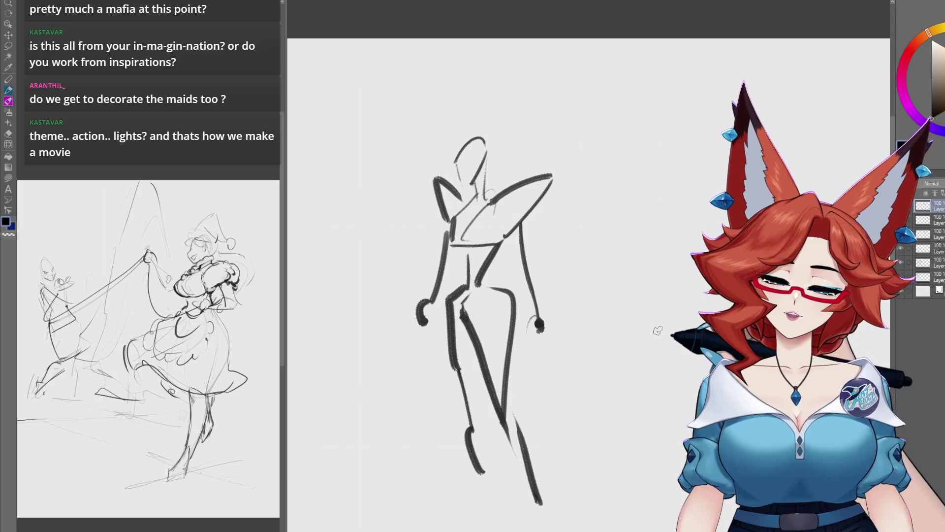
{"action": "scroll", "coordinate": [653, 331], "scroll_direction": "right", "scroll_amount": 5}
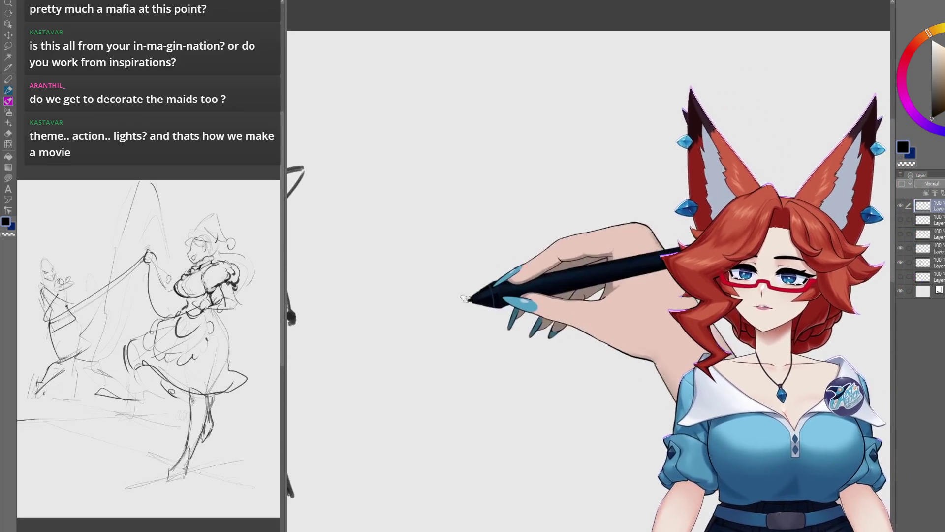
{"action": "left_click_drag", "start_coordinate": [419, 104], "coordinate": [436, 323]}
{"action": "left_click_drag", "start_coordinate": [421, 85], "coordinate": [734, 87]}
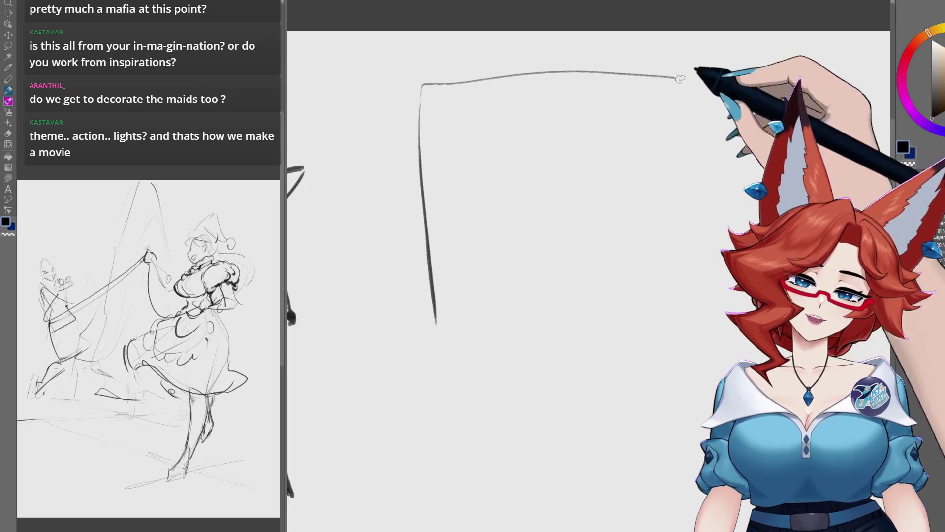
{"action": "left_click_drag", "start_coordinate": [743, 306], "coordinate": [471, 329]}
{"action": "mouse_move", "coordinate": [665, 168]}
{"action": "left_mouse_down"}
{"action": "mouse_move", "coordinate": [670, 133]}
{"action": "mouse_move", "coordinate": [699, 149]}
{"action": "left_mouse_up"}
{"action": "mouse_move", "coordinate": [661, 103]}
{"action": "left_mouse_down"}
{"action": "mouse_move", "coordinate": [729, 170]}
{"action": "mouse_move", "coordinate": [713, 176]}
{"action": "left_mouse_up"}
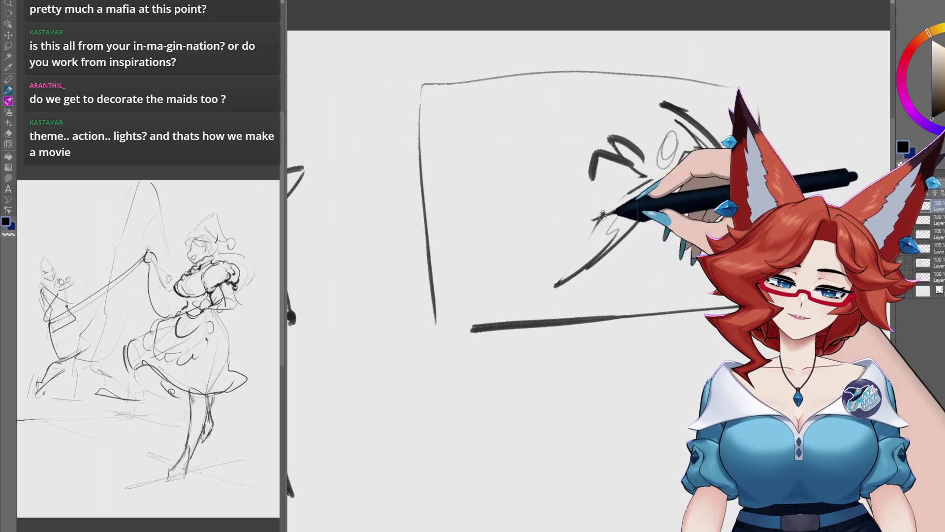
{"action": "left_click_drag", "start_coordinate": [458, 273], "coordinate": [517, 258]}
{"action": "mouse_move", "coordinate": [477, 196]}
{"action": "left_mouse_down"}
{"action": "mouse_move", "coordinate": [507, 191]}
{"action": "mouse_move", "coordinate": [480, 266]}
{"action": "mouse_move", "coordinate": [467, 202]}
{"action": "mouse_move", "coordinate": [527, 175]}
{"action": "mouse_move", "coordinate": [553, 201]}
{"action": "mouse_move", "coordinate": [460, 194]}
{"action": "mouse_move", "coordinate": [452, 202]}
{"action": "mouse_move", "coordinate": [527, 68]}
{"action": "mouse_move", "coordinate": [387, 217]}
{"action": "left_mouse_up"}
{"action": "mouse_move", "coordinate": [558, 113]}
{"action": "left_mouse_down"}
{"action": "mouse_move", "coordinate": [598, 81]}
{"action": "mouse_move", "coordinate": [609, 111]}
{"action": "mouse_move", "coordinate": [545, 157]}
{"action": "left_mouse_up"}
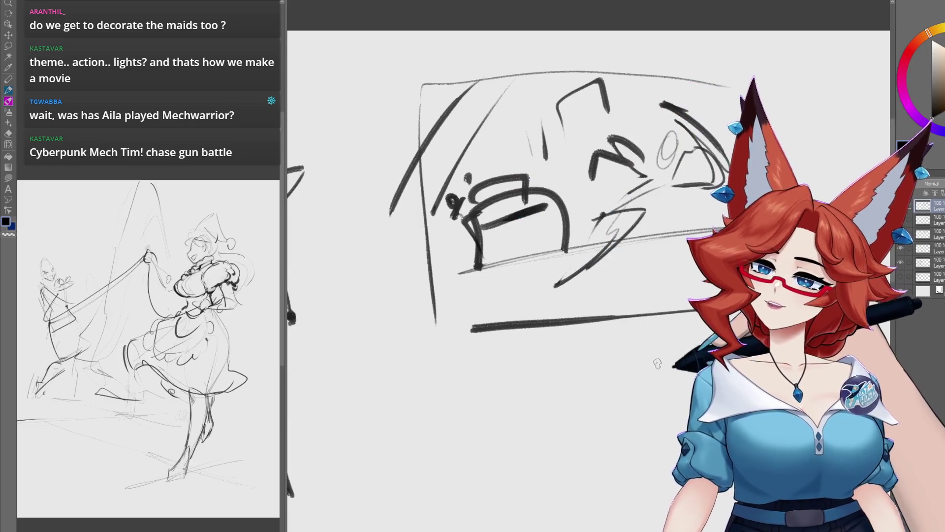
Pan back and zoom out to show the whole maid sketch.
{"action": "mouse_move", "coordinate": [658, 363]}
{"action": "left_mouse_down"}
{"action": "mouse_move", "coordinate": [689, 345]}
{"action": "mouse_move", "coordinate": [889, 287]}
{"action": "left_mouse_up"}
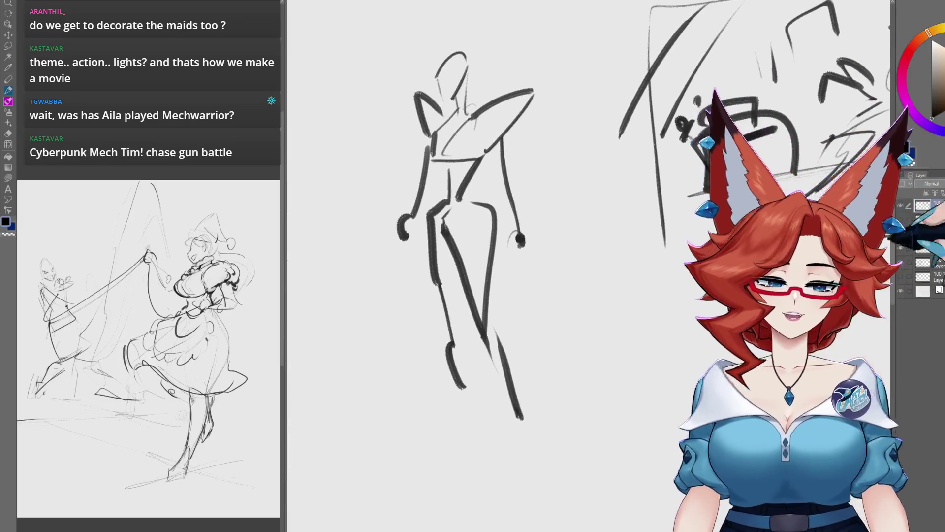
{"action": "mouse_move", "coordinate": [689, 433]}
{"action": "left_mouse_down"}
{"action": "mouse_move", "coordinate": [593, 316]}
{"action": "mouse_move", "coordinate": [615, 333]}
{"action": "left_mouse_up"}
{"action": "scroll", "coordinate": [592, 316], "scroll_direction": "down", "scroll_amount": 5}
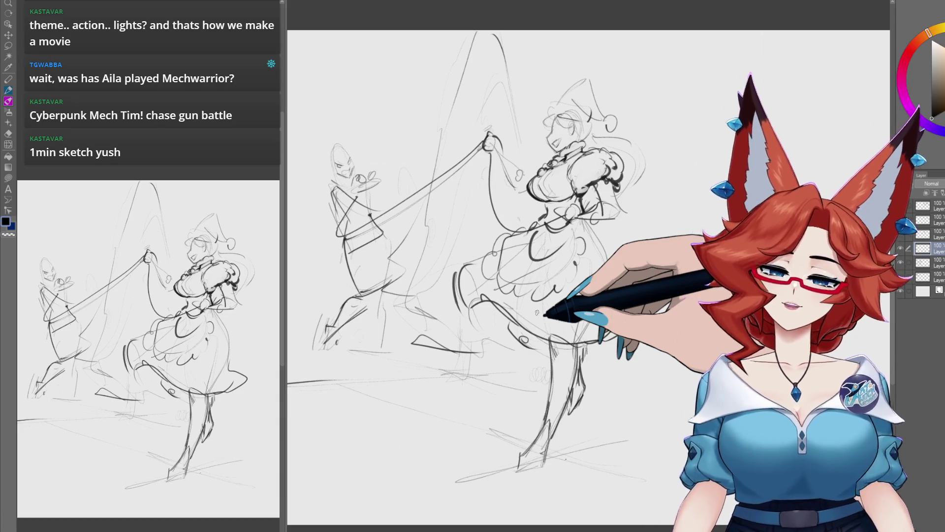
On the lower layer, ink the maid's hair and face, then begin lettering at upper right.
{"action": "left_click_drag", "start_coordinate": [588, 118], "coordinate": [548, 269]}
{"action": "scroll", "coordinate": [549, 269], "scroll_direction": "up", "scroll_amount": 5}
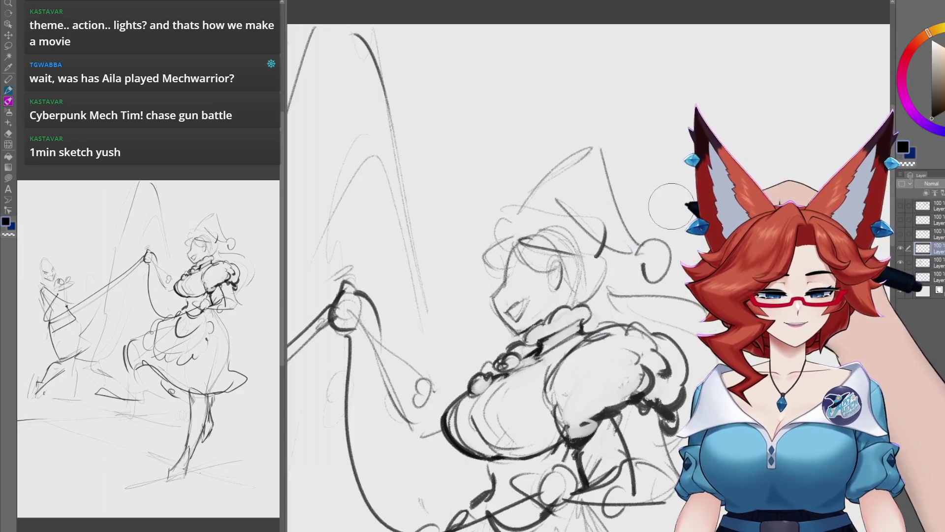
{"action": "left_click", "coordinate": [933, 263]}
{"action": "left_click_drag", "start_coordinate": [561, 268], "coordinate": [507, 283]}
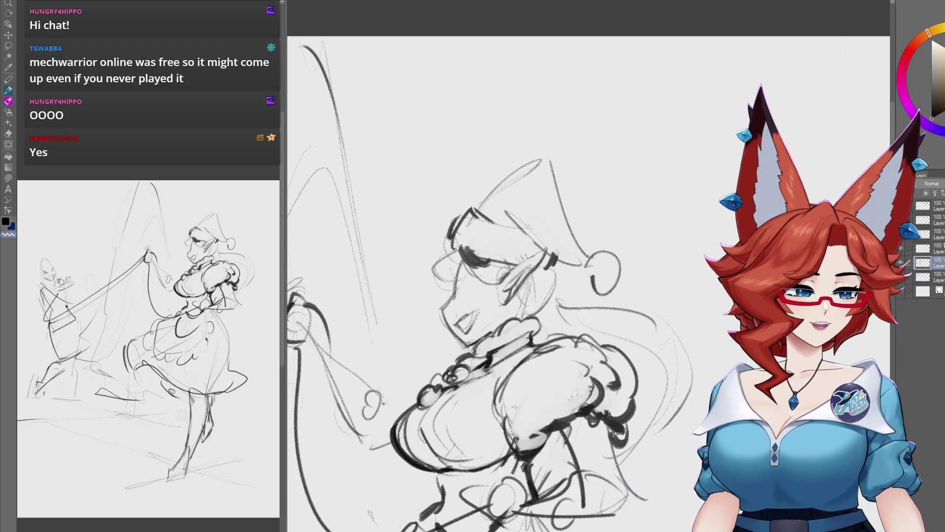
{"action": "mouse_move", "coordinate": [783, 49]}
{"action": "left_mouse_down"}
{"action": "mouse_move", "coordinate": [611, 104]}
{"action": "mouse_move", "coordinate": [638, 125]}
{"action": "left_mouse_up"}
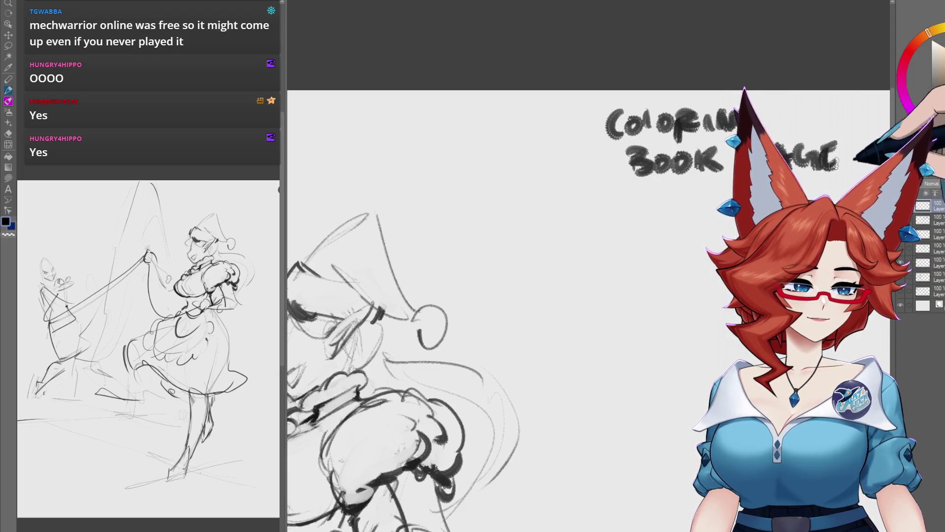
Finish the 'COLORING BOOK PAGE FOR' lettering and return to the maid's head and bust.
{"action": "left_click_drag", "start_coordinate": [818, 167], "coordinate": [838, 168]}
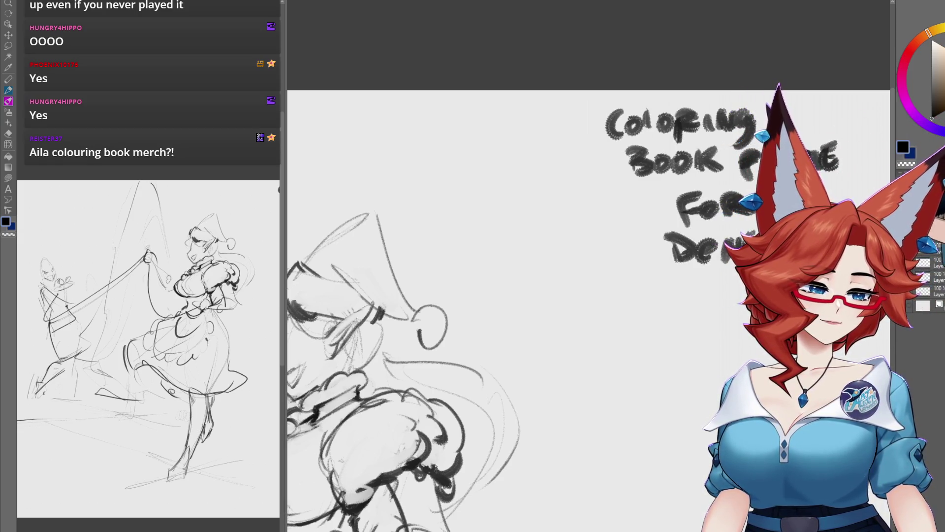
{"action": "left_click_drag", "start_coordinate": [604, 379], "coordinate": [722, 303]}
{"action": "mouse_move", "coordinate": [572, 437]}
{"action": "left_mouse_down"}
{"action": "mouse_move", "coordinate": [587, 406]}
{"action": "mouse_move", "coordinate": [647, 354]}
{"action": "left_mouse_up"}
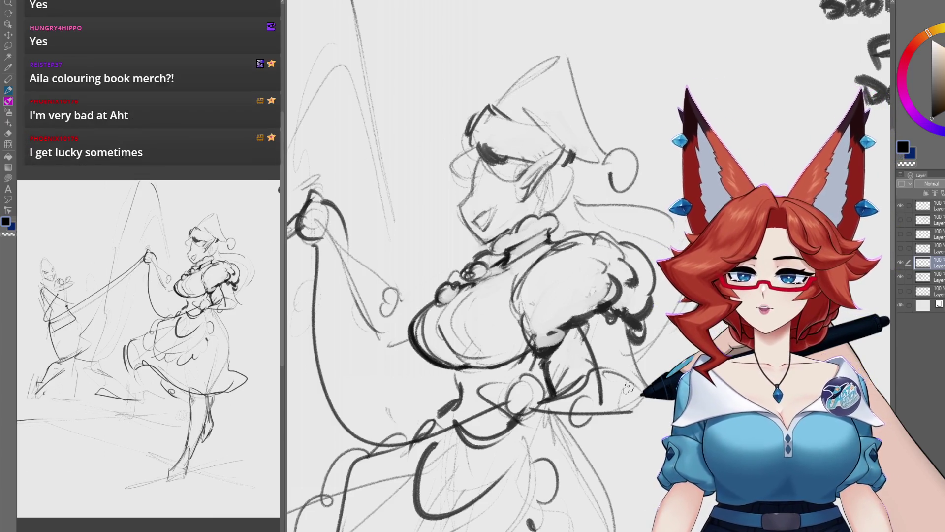
Center and frame the view closely on the maid's head.
{"action": "mouse_move", "coordinate": [628, 387]}
{"action": "left_mouse_down"}
{"action": "mouse_move", "coordinate": [571, 408]}
{"action": "mouse_move", "coordinate": [606, 443]}
{"action": "mouse_move", "coordinate": [640, 448]}
{"action": "left_mouse_up"}
{"action": "left_click_drag", "start_coordinate": [522, 184], "coordinate": [525, 228]}
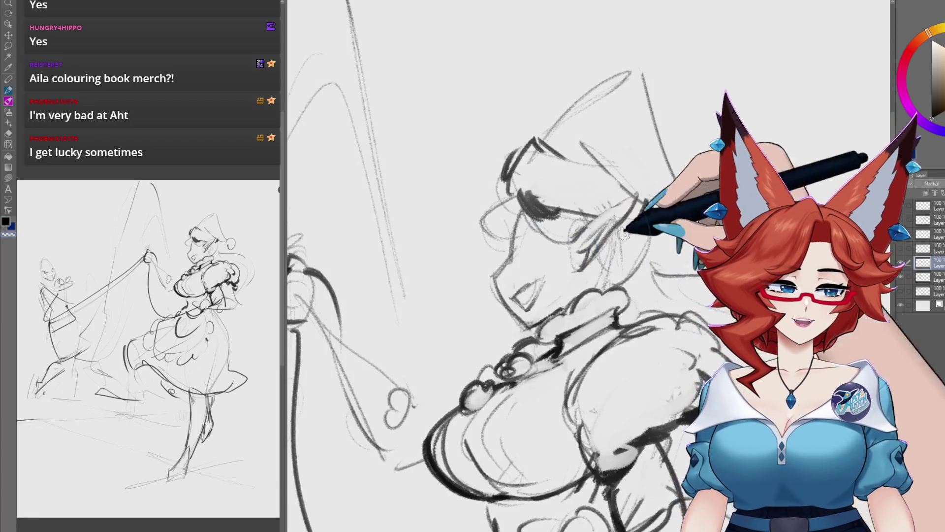
{"action": "left_click_drag", "start_coordinate": [581, 270], "coordinate": [589, 276]}
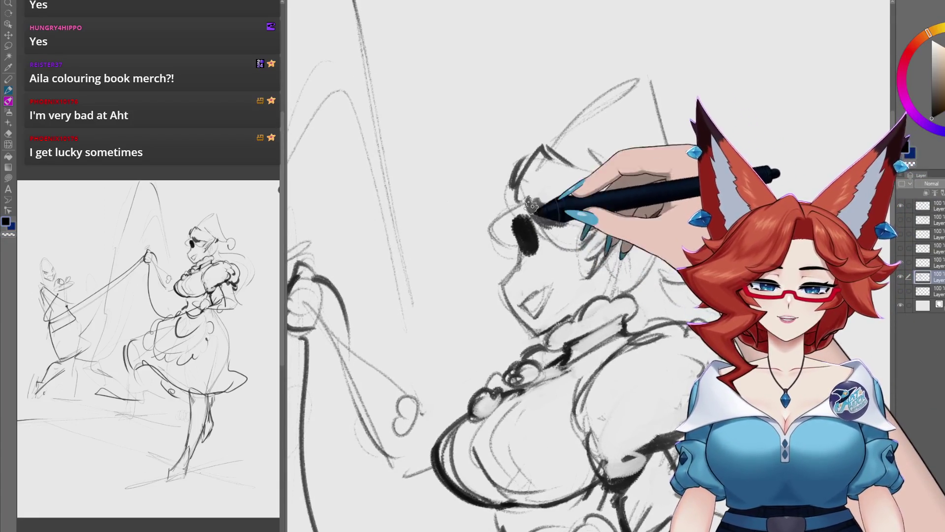
{"action": "left_click_drag", "start_coordinate": [523, 238], "coordinate": [516, 231]}
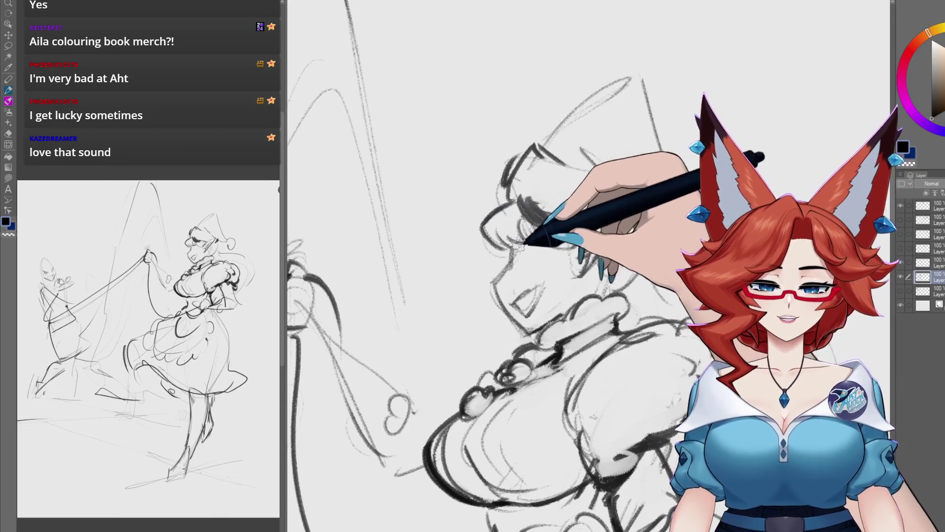
{"action": "mouse_move", "coordinate": [540, 252]}
{"action": "left_mouse_down"}
{"action": "mouse_move", "coordinate": [512, 265]}
{"action": "mouse_move", "coordinate": [519, 241]}
{"action": "left_mouse_up"}
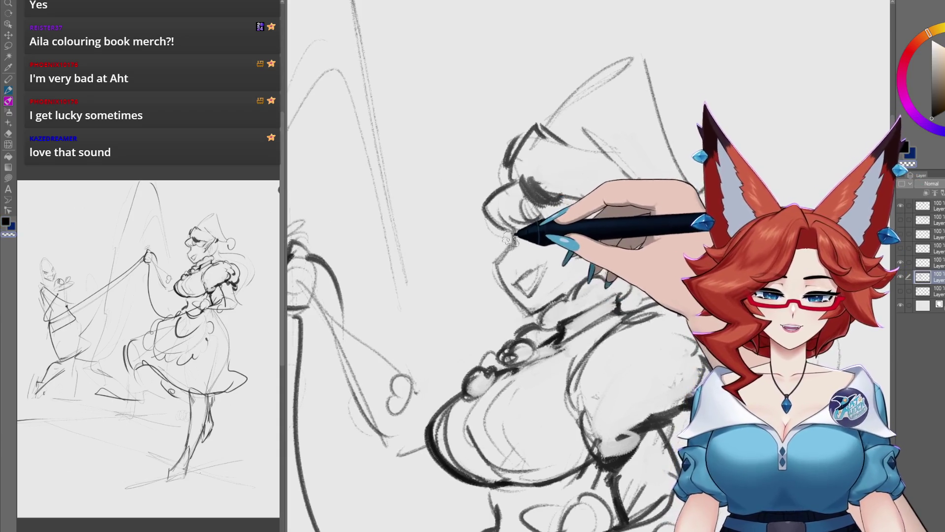
{"action": "left_click_drag", "start_coordinate": [537, 266], "coordinate": [528, 257]}
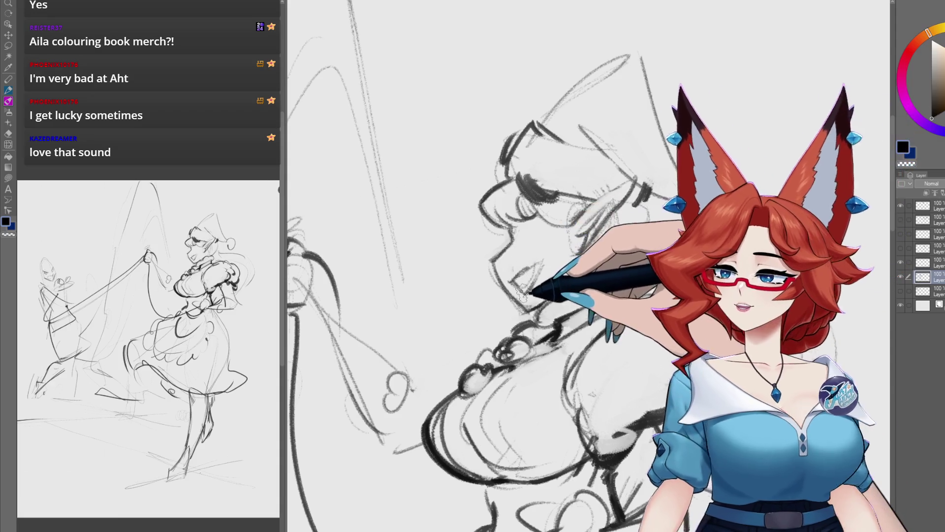
{"action": "left_click_drag", "start_coordinate": [521, 296], "coordinate": [487, 266]}
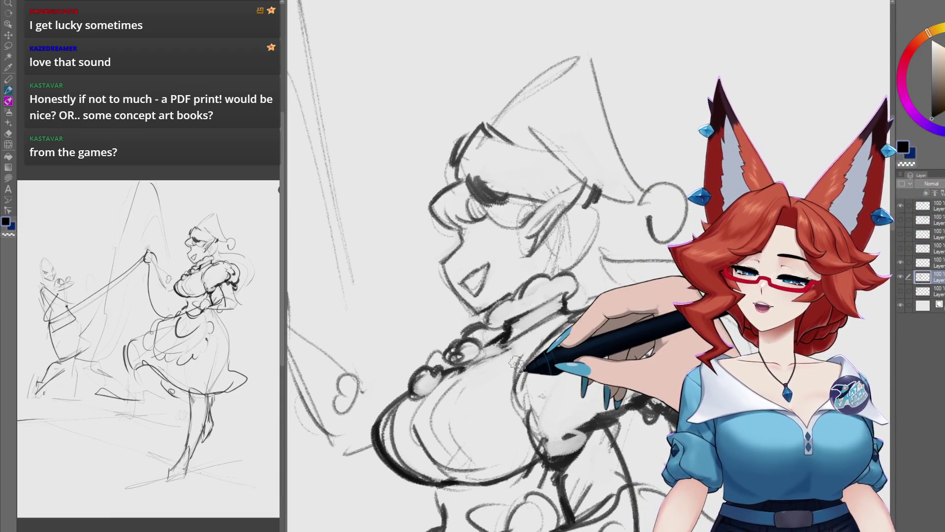
{"action": "left_click_drag", "start_coordinate": [530, 300], "coordinate": [520, 337]}
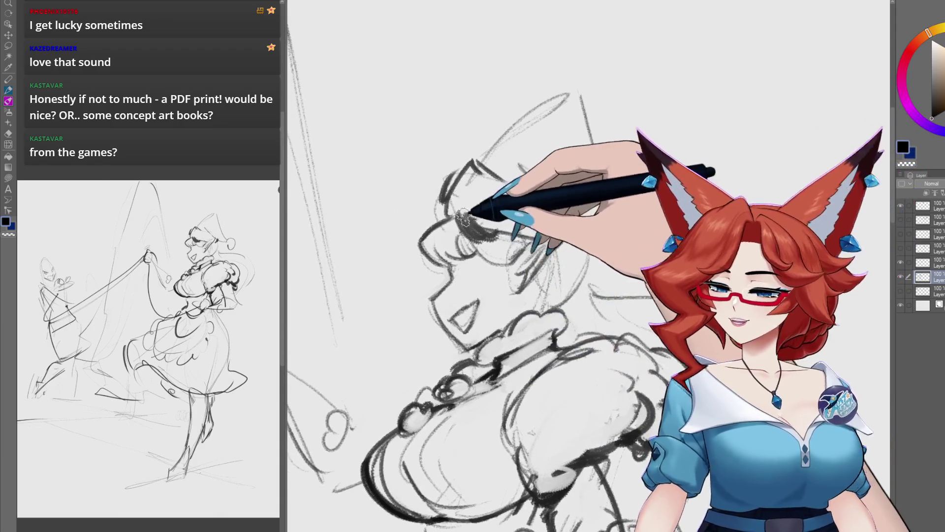
Lighten the dark hair strokes around the maid's head.
{"action": "mouse_move", "coordinate": [447, 197]}
{"action": "left_mouse_down"}
{"action": "mouse_move", "coordinate": [488, 212]}
{"action": "mouse_move", "coordinate": [481, 228]}
{"action": "left_mouse_up"}
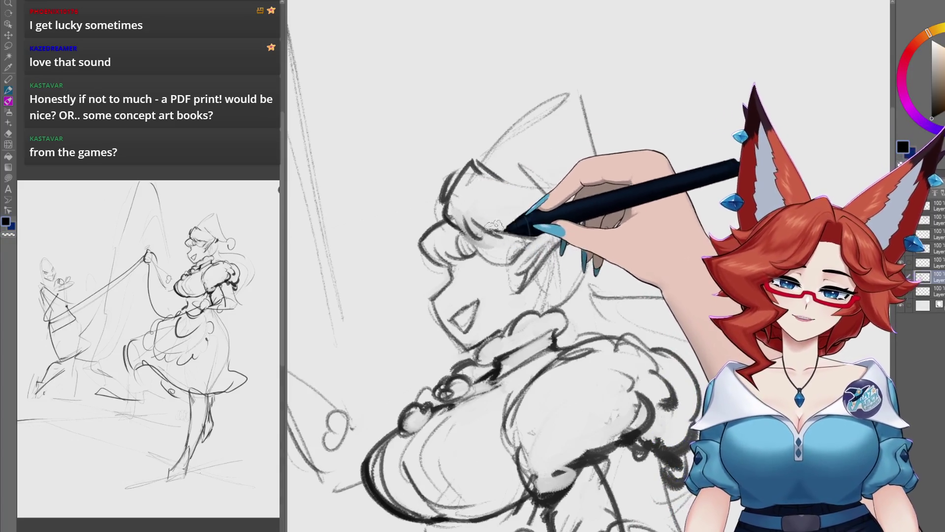
{"action": "scroll", "coordinate": [516, 191], "scroll_direction": "up", "scroll_amount": 1}
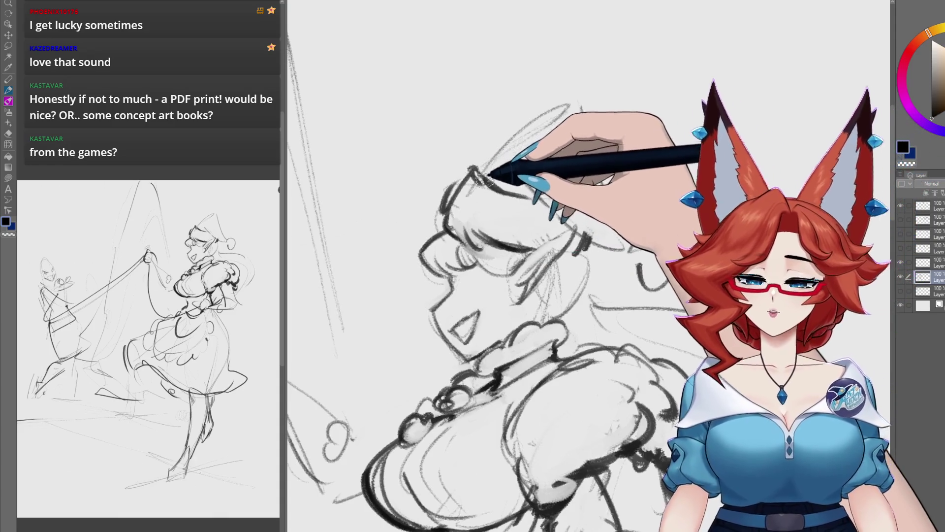
{"action": "scroll", "coordinate": [477, 172], "scroll_direction": "down", "scroll_amount": 1}
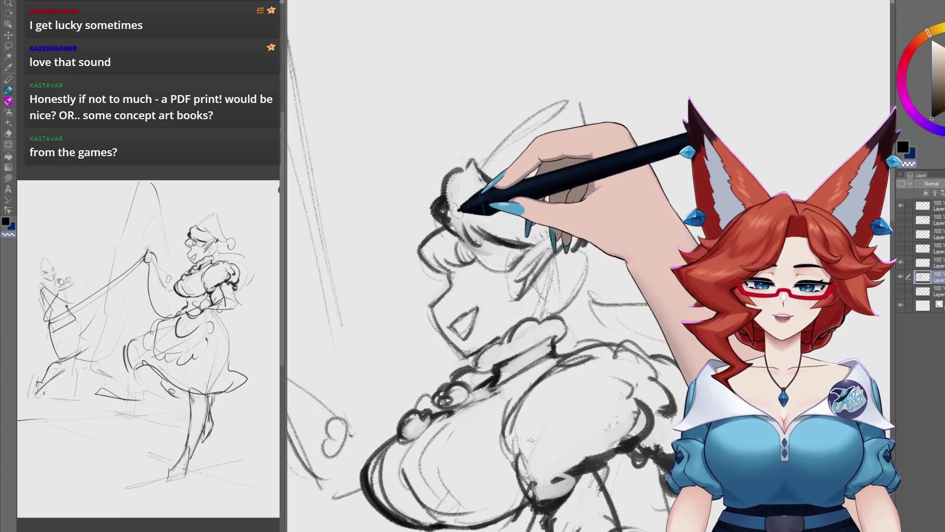
{"action": "scroll", "coordinate": [492, 197], "scroll_direction": "up", "scroll_amount": 1}
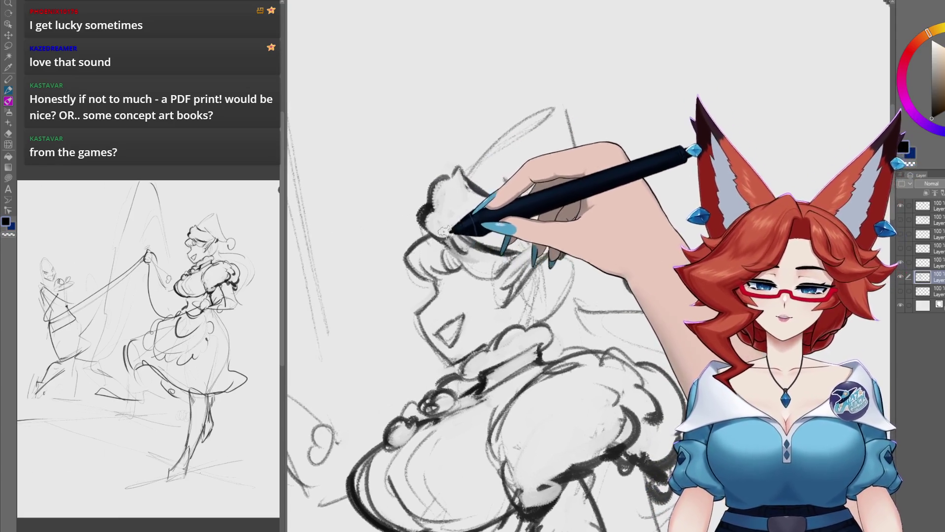
{"action": "scroll", "coordinate": [468, 256], "scroll_direction": "right", "scroll_amount": 1}
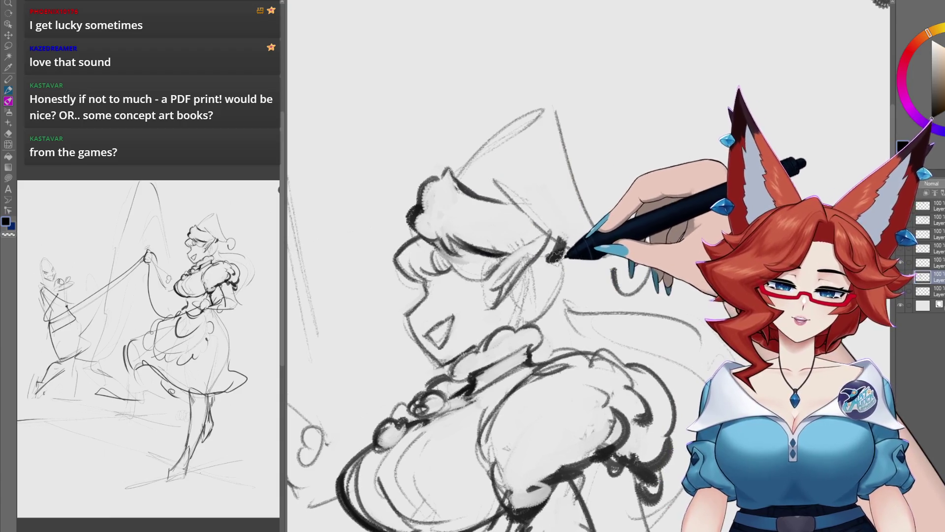
{"action": "scroll", "coordinate": [535, 208], "scroll_direction": "up", "scroll_amount": 2}
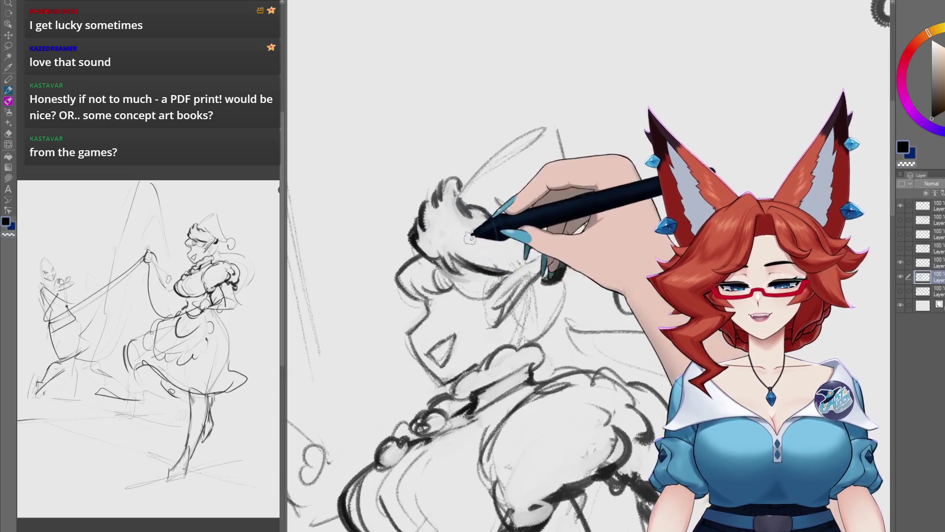
{"action": "left_click_drag", "start_coordinate": [607, 296], "coordinate": [588, 301]}
Ink the hat's thick curved brim and its sides down from the tip.
{"action": "left_click_drag", "start_coordinate": [445, 191], "coordinate": [512, 140]}
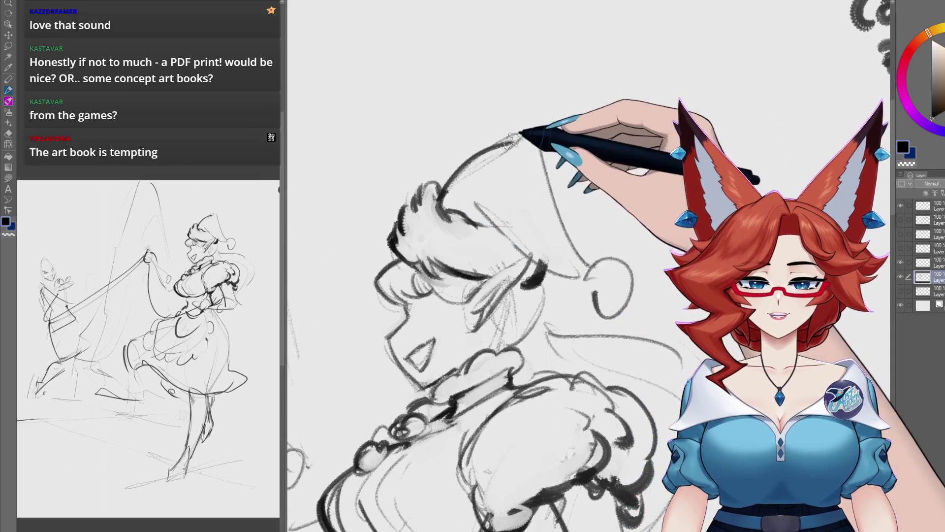
{"action": "left_click_drag", "start_coordinate": [446, 190], "coordinate": [527, 130]}
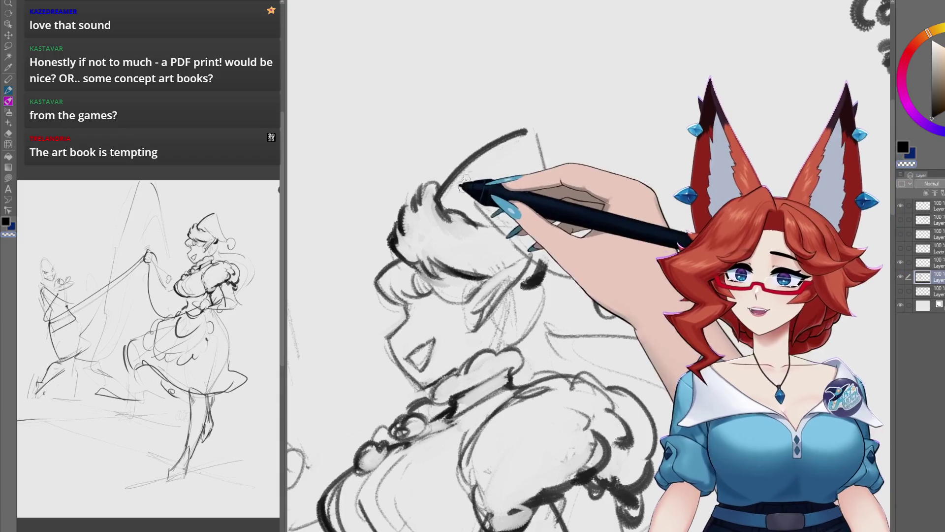
{"action": "left_click_drag", "start_coordinate": [455, 189], "coordinate": [435, 197]}
{"action": "left_click_drag", "start_coordinate": [512, 140], "coordinate": [570, 255]}
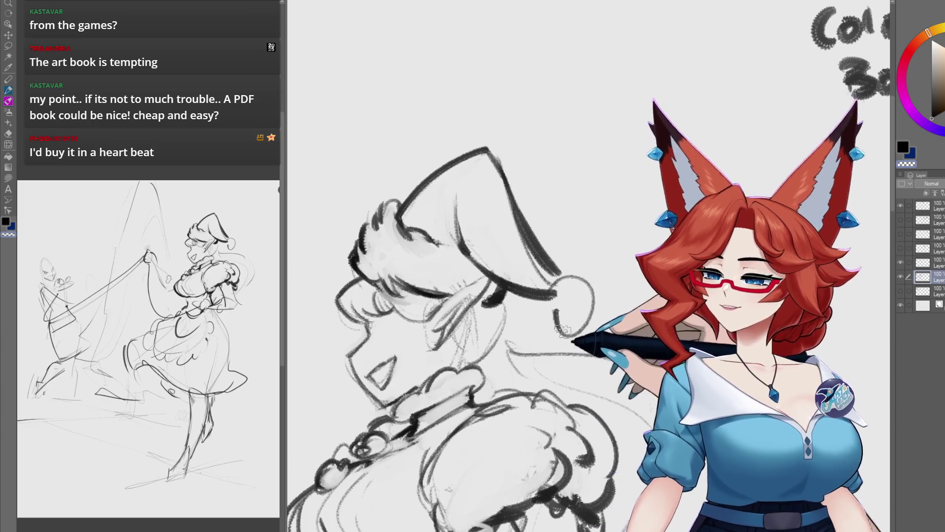
{"action": "mouse_move", "coordinate": [569, 404]}
{"action": "left_mouse_down"}
{"action": "mouse_move", "coordinate": [571, 306]}
{"action": "mouse_move", "coordinate": [541, 309]}
{"action": "left_mouse_up"}
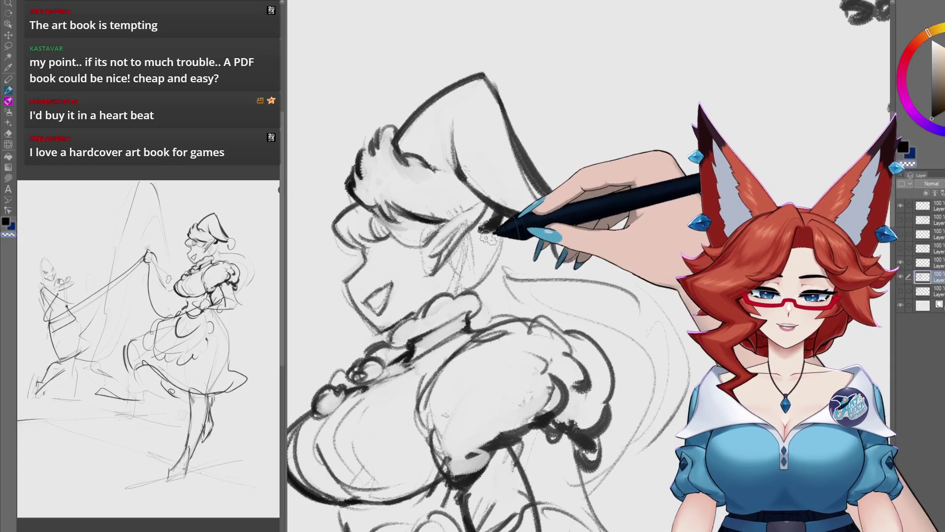
Darken the hair strokes under the hat brim and at the back of the head.
{"action": "scroll", "coordinate": [491, 227], "scroll_direction": "down", "scroll_amount": 1}
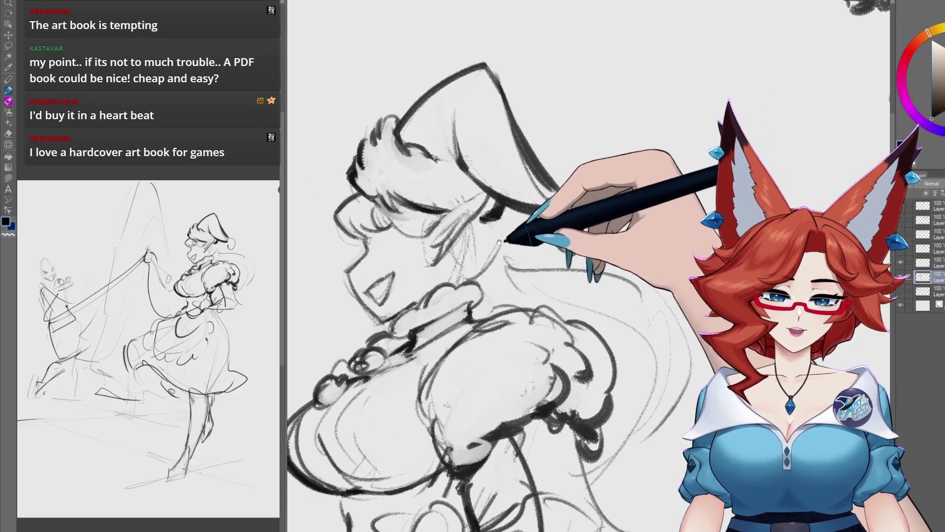
{"action": "scroll", "coordinate": [492, 214], "scroll_direction": "down", "scroll_amount": 1}
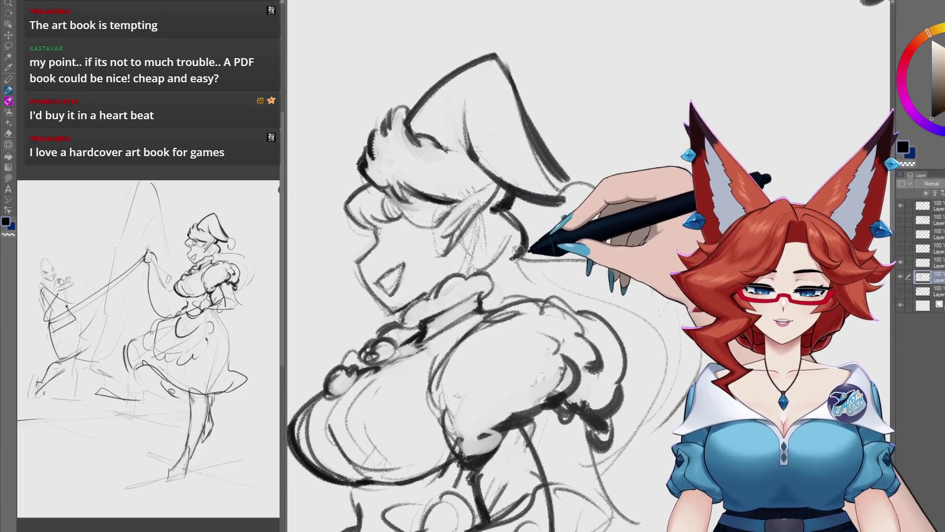
{"action": "scroll", "coordinate": [520, 247], "scroll_direction": "up", "scroll_amount": 1}
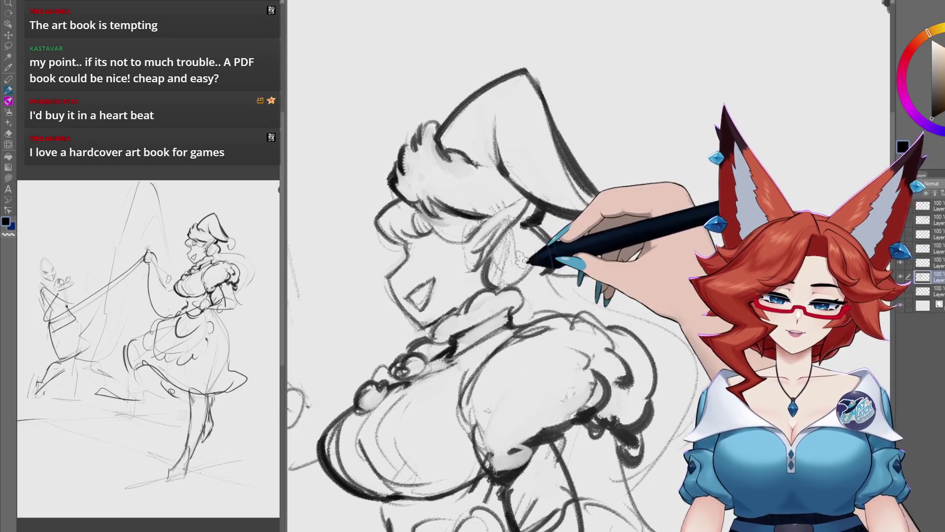
{"action": "scroll", "coordinate": [544, 247], "scroll_direction": "up", "scroll_amount": 1}
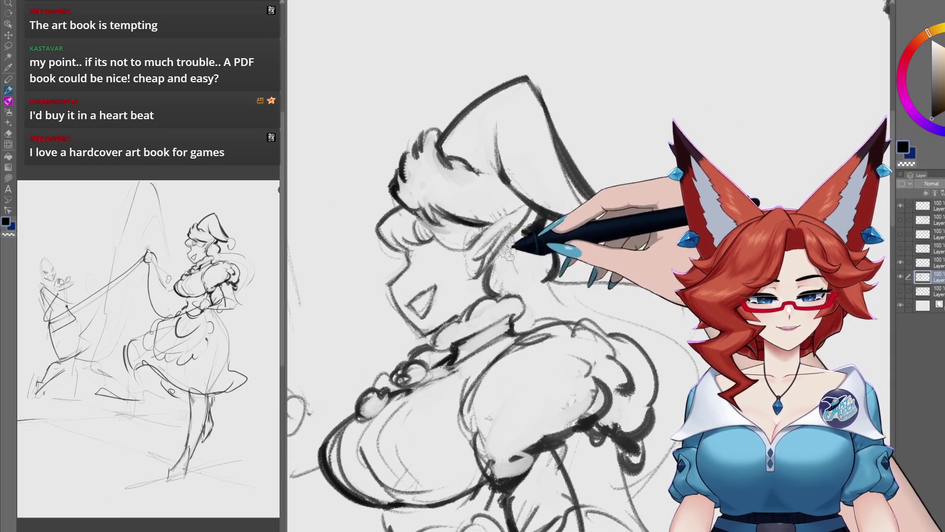
{"action": "scroll", "coordinate": [510, 280], "scroll_direction": "up", "scroll_amount": 1}
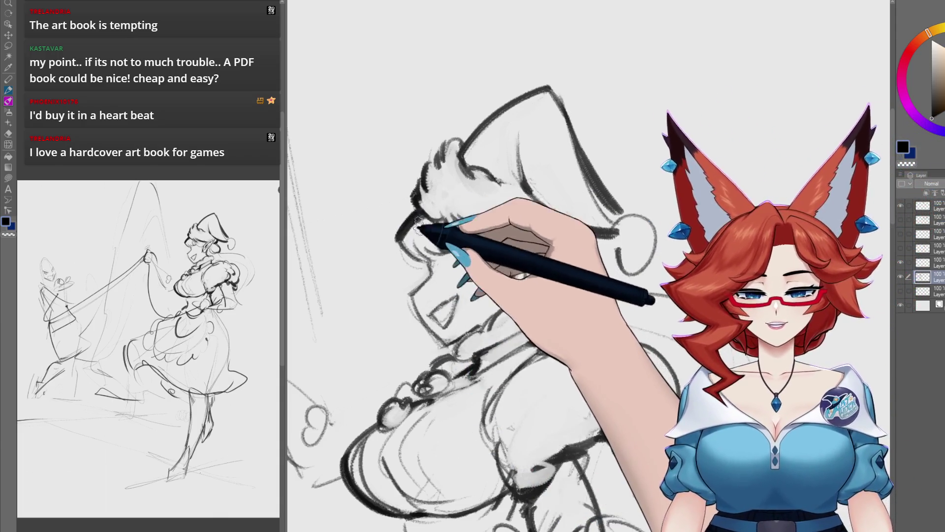
{"action": "left_click_drag", "start_coordinate": [428, 163], "coordinate": [450, 153]}
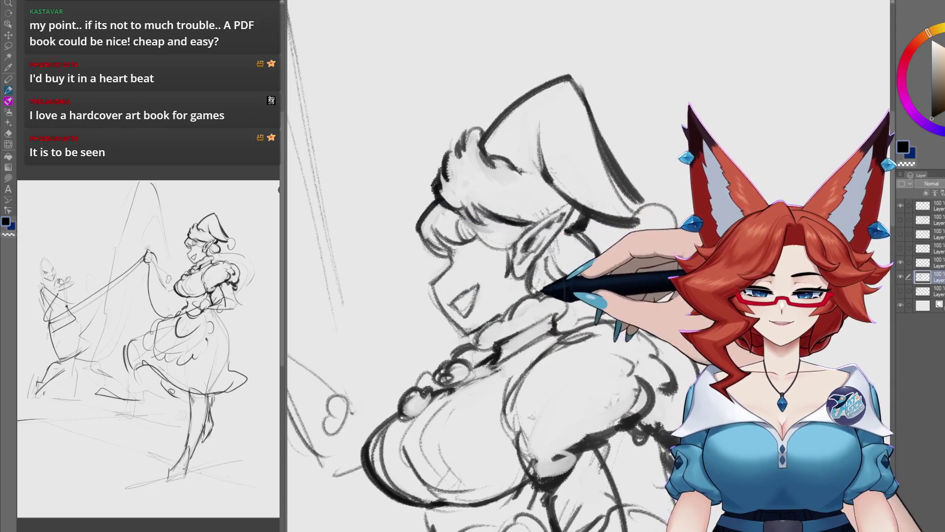
Ink the pointed ear, the face profile and the collar ruffles, moving between face and collar.
{"action": "left_click_drag", "start_coordinate": [446, 255], "coordinate": [443, 243]}
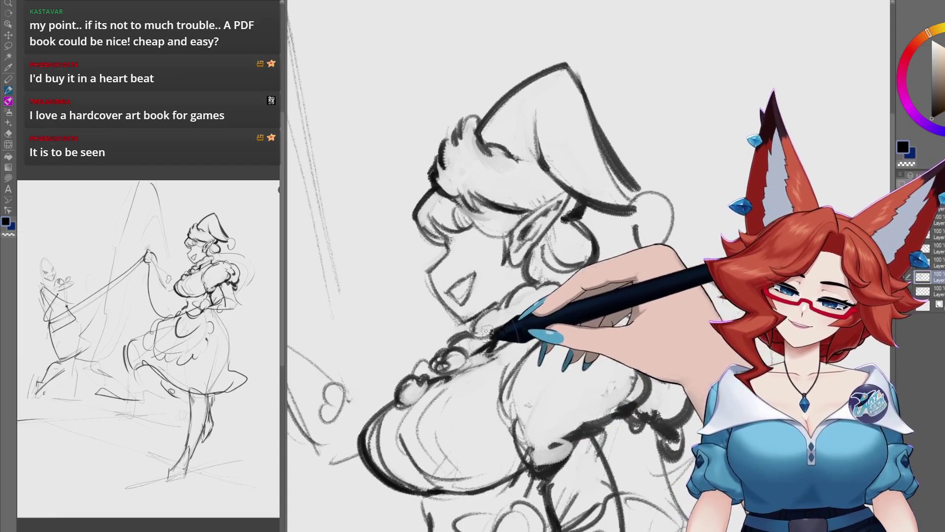
{"action": "left_click_drag", "start_coordinate": [483, 296], "coordinate": [466, 266]}
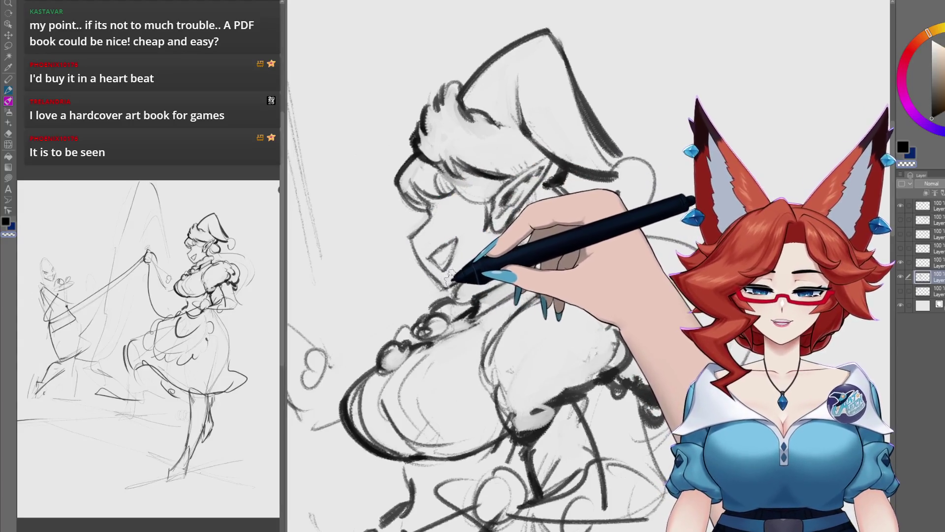
{"action": "mouse_move", "coordinate": [443, 273]}
{"action": "left_mouse_down"}
{"action": "mouse_move", "coordinate": [517, 306]}
{"action": "mouse_move", "coordinate": [486, 336]}
{"action": "mouse_move", "coordinate": [479, 328]}
{"action": "left_mouse_up"}
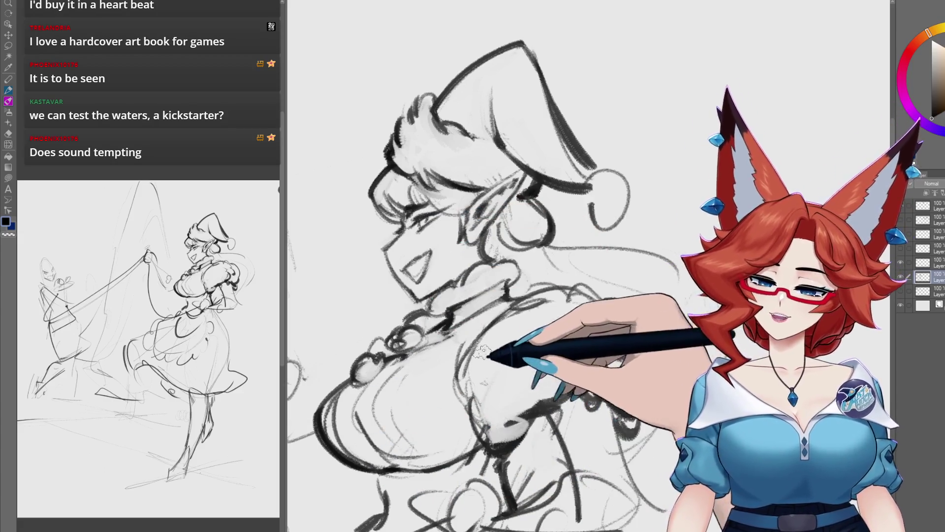
{"action": "left_click_drag", "start_coordinate": [443, 305], "coordinate": [514, 236]}
{"action": "scroll", "coordinate": [514, 236], "scroll_direction": "down", "scroll_amount": 5}
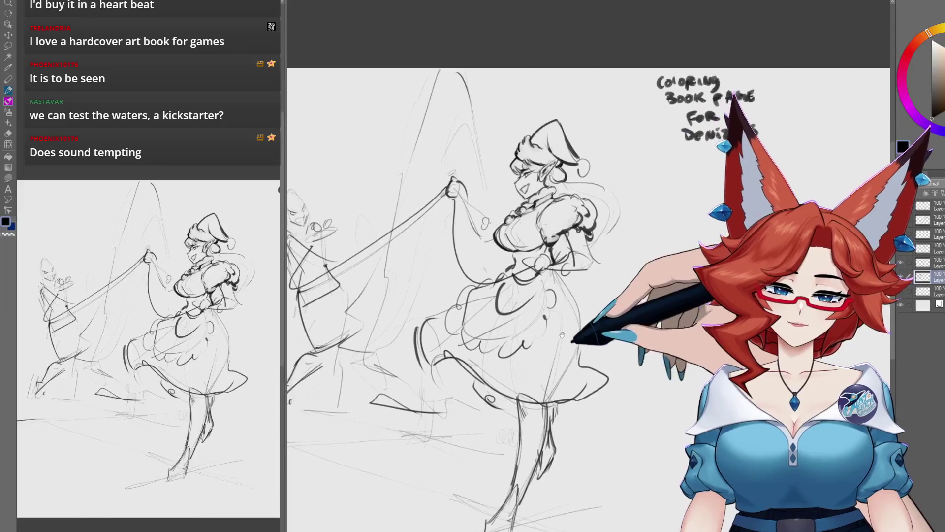
Ink the puffed sleeve and upper arm down to the elbow.
{"action": "scroll", "coordinate": [582, 305], "scroll_direction": "up", "scroll_amount": 3}
{"action": "scroll", "coordinate": [581, 306], "scroll_direction": "up", "scroll_amount": 2}
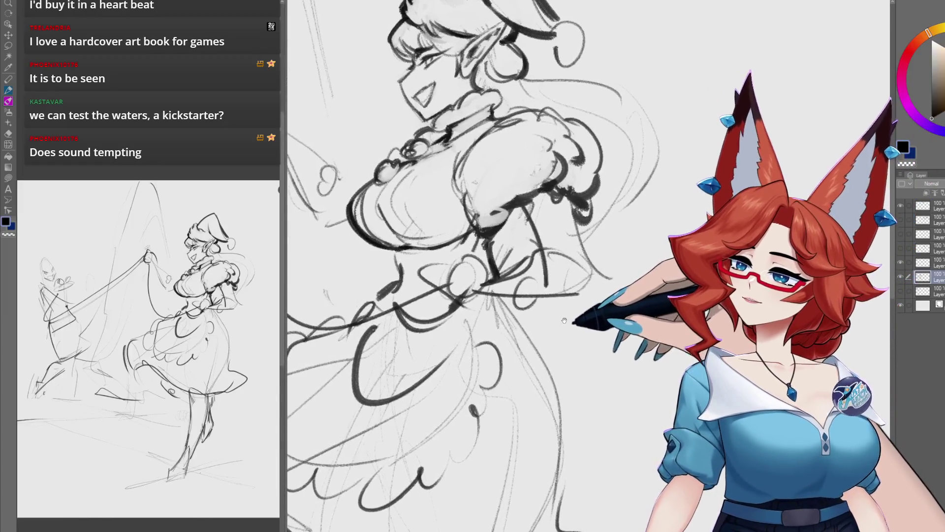
{"action": "left_click_drag", "start_coordinate": [564, 320], "coordinate": [574, 330]}
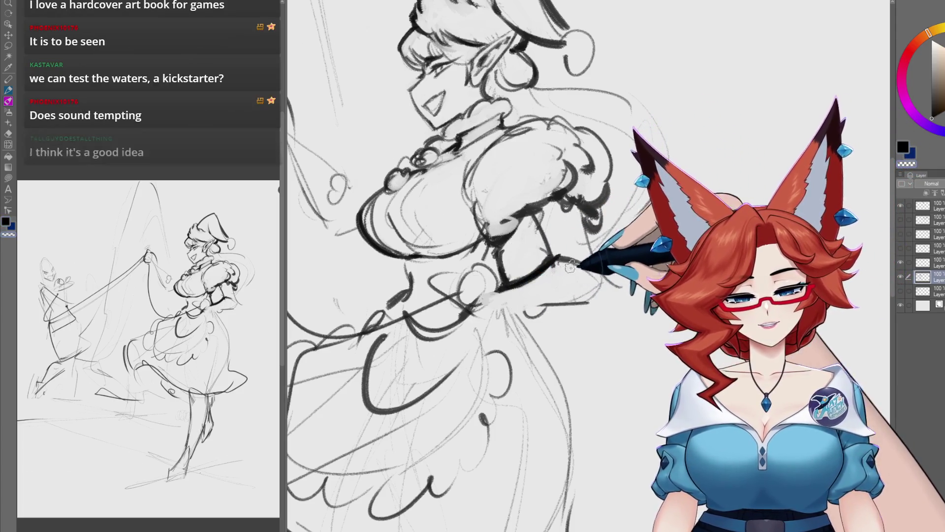
{"action": "left_click_drag", "start_coordinate": [507, 292], "coordinate": [479, 319]}
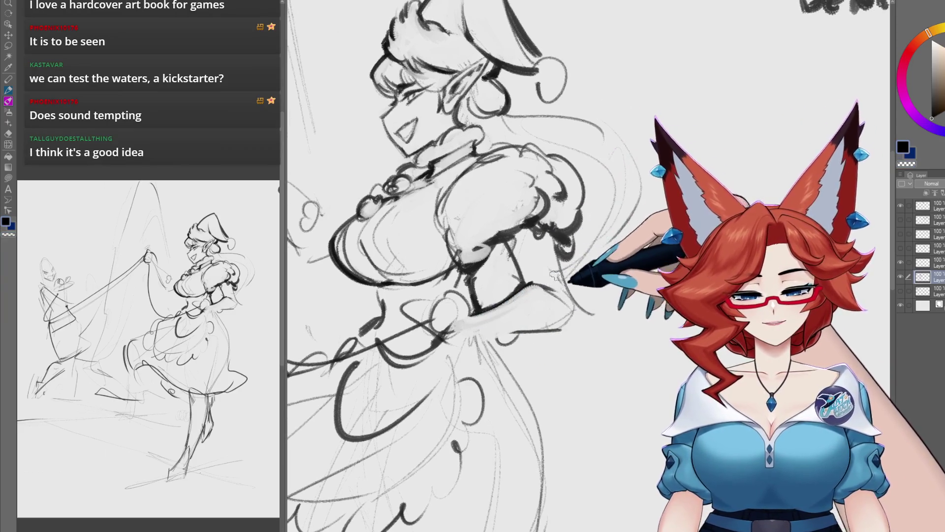
{"action": "mouse_move", "coordinate": [542, 278]}
{"action": "left_mouse_down"}
{"action": "mouse_move", "coordinate": [552, 295]}
{"action": "mouse_move", "coordinate": [515, 219]}
{"action": "left_mouse_up"}
{"action": "left_click_drag", "start_coordinate": [514, 278], "coordinate": [505, 270]}
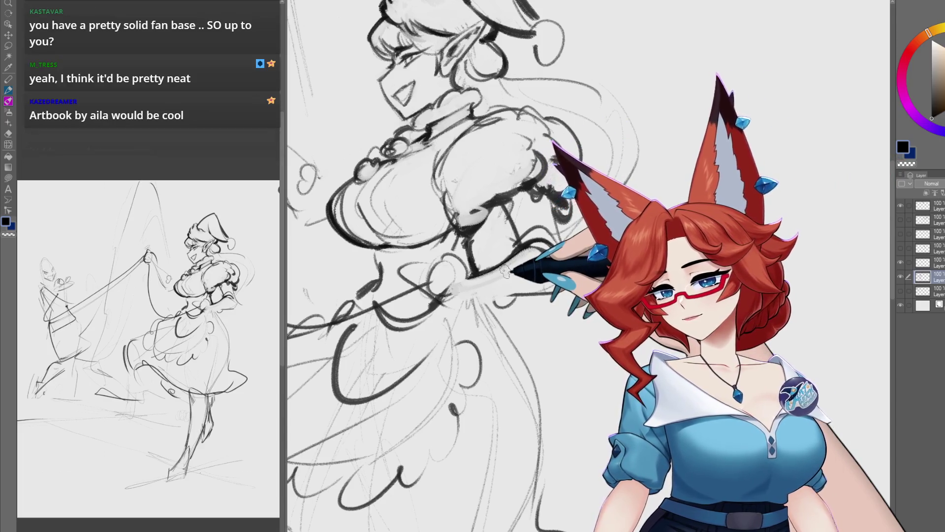
{"action": "mouse_move", "coordinate": [505, 271]}
{"action": "left_mouse_down"}
{"action": "mouse_move", "coordinate": [485, 276]}
{"action": "mouse_move", "coordinate": [510, 314]}
{"action": "left_mouse_up"}
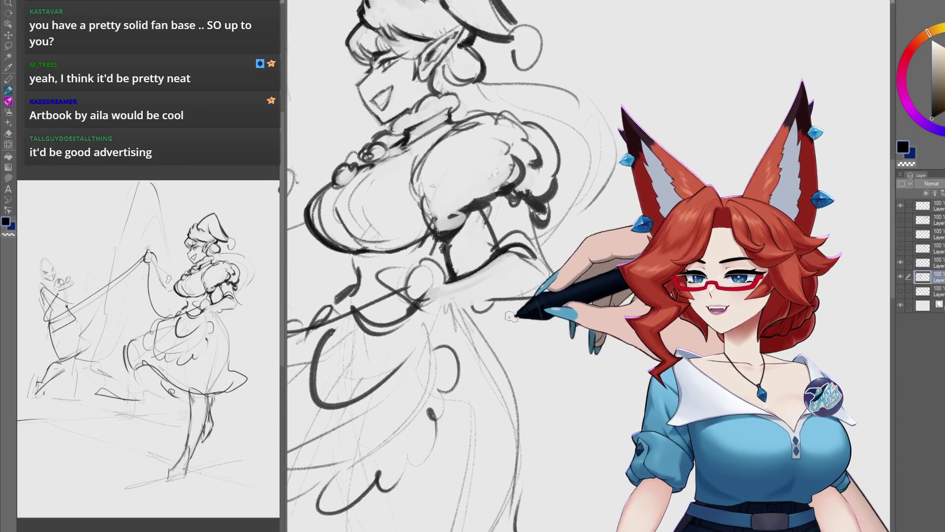
{"action": "left_click_drag", "start_coordinate": [536, 379], "coordinate": [522, 385]}
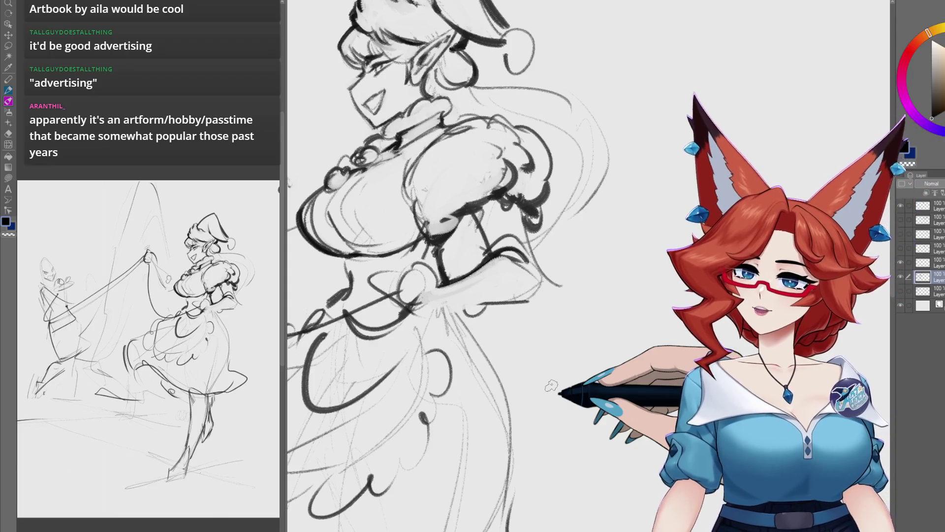
Ink the forearm, the sleeve cuff and the hand holding the leash at the waist.
{"action": "left_click_drag", "start_coordinate": [505, 331], "coordinate": [567, 318]}
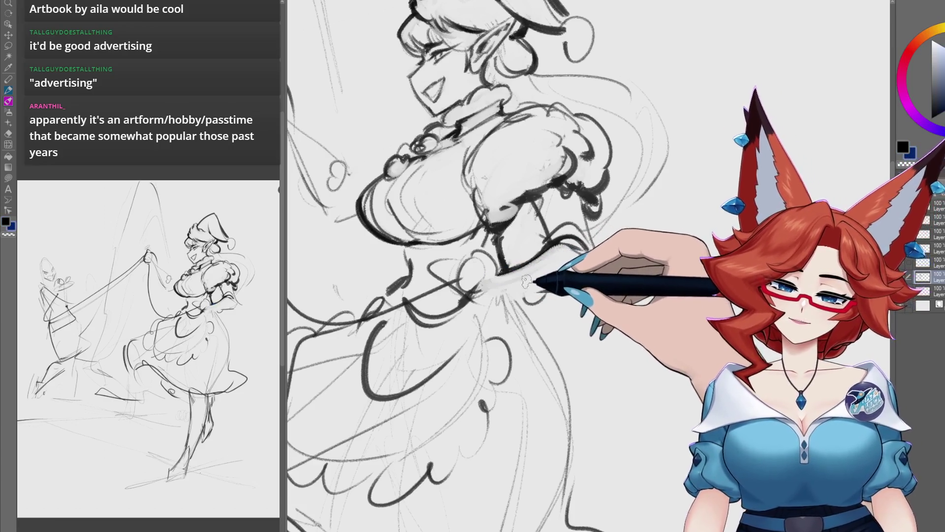
{"action": "mouse_move", "coordinate": [517, 295]}
{"action": "left_mouse_down"}
{"action": "mouse_move", "coordinate": [506, 306]}
{"action": "mouse_move", "coordinate": [483, 270]}
{"action": "mouse_move", "coordinate": [534, 283]}
{"action": "left_mouse_up"}
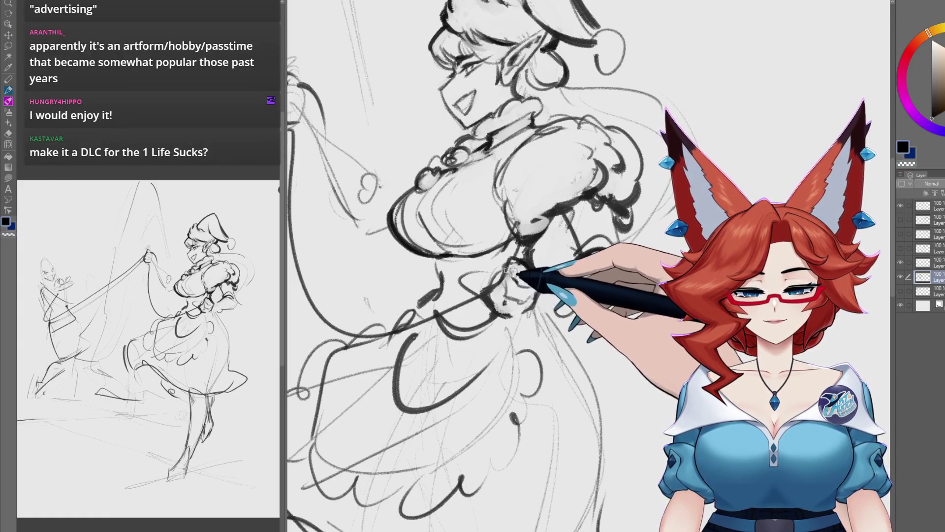
{"action": "left_click_drag", "start_coordinate": [492, 297], "coordinate": [470, 283]}
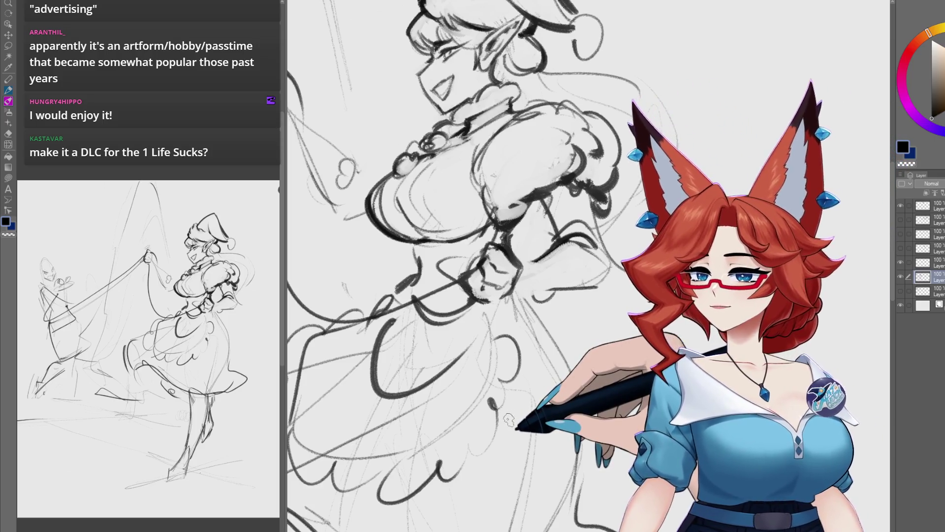
{"action": "left_click_drag", "start_coordinate": [491, 251], "coordinate": [492, 266]}
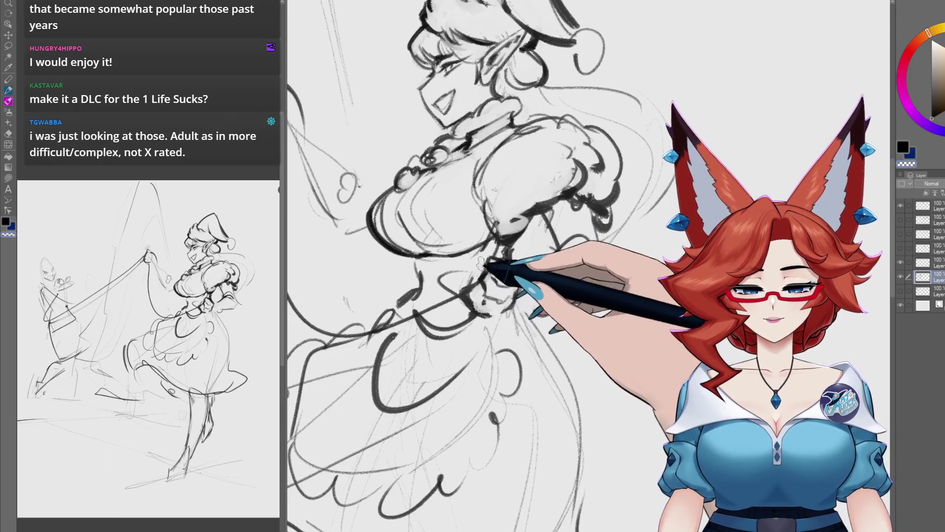
{"action": "left_click_drag", "start_coordinate": [489, 248], "coordinate": [515, 280]}
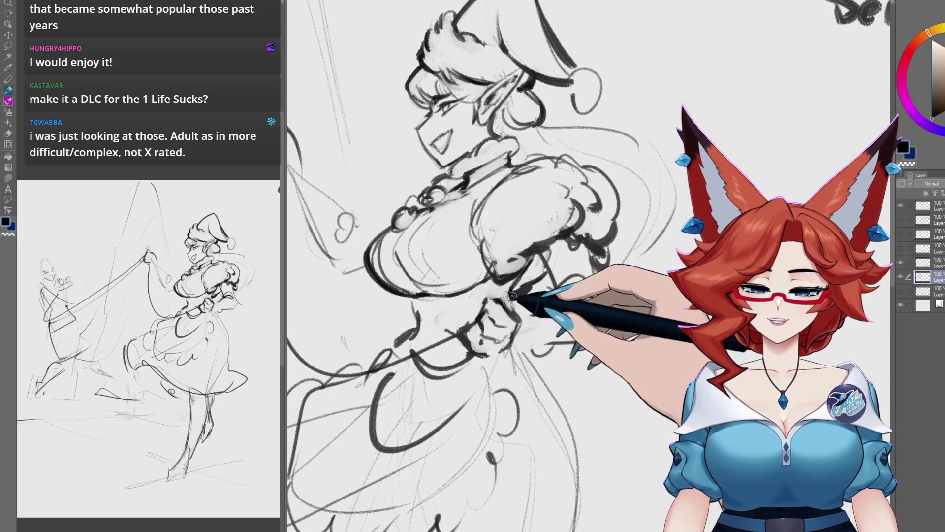
{"action": "left_click_drag", "start_coordinate": [529, 256], "coordinate": [546, 247]}
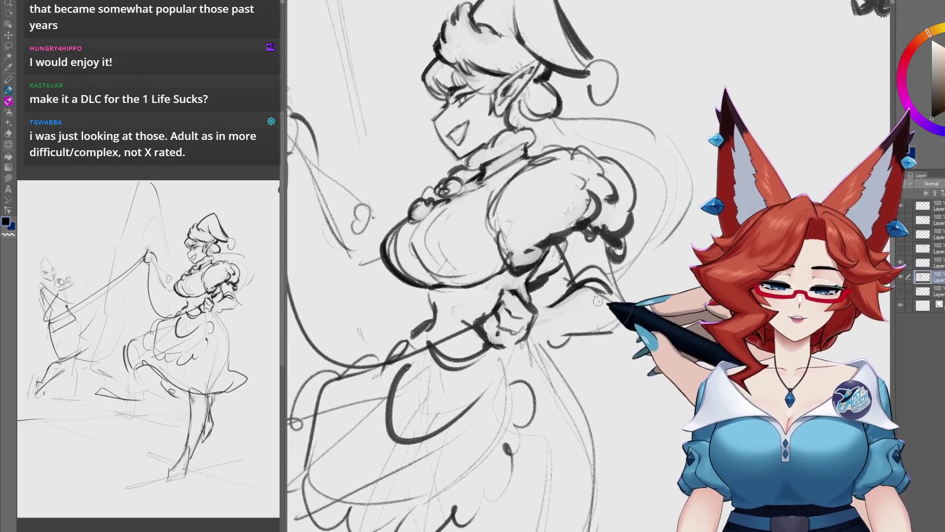